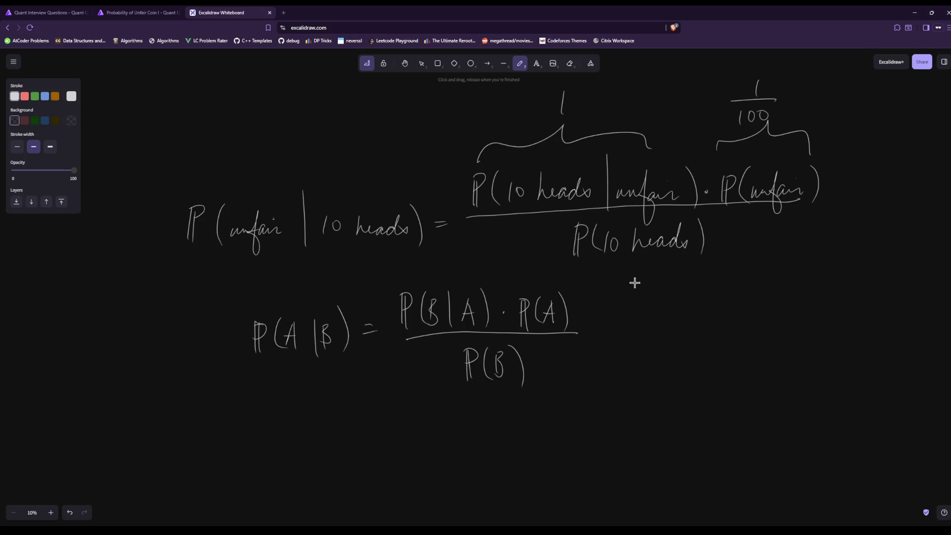
Handwrite the denominator 99/100·(1/2)^10 + 1/100 beside Bayes' formula
mouse_move(642, 281)
left_mouse_down()
mouse_move(642, 297)
mouse_move(662, 296)
left_mouse_up()
mouse_move(624, 314)
left_mouse_down()
mouse_move(622, 328)
mouse_move(711, 292)
left_mouse_up()
left_click_drag(698, 308, 711, 321)
mouse_move(714, 267)
left_mouse_down()
mouse_move(714, 283)
mouse_move(725, 274)
mouse_move(754, 295)
left_mouse_up()
left_click_drag(748, 289, 750, 305)
left_click_drag(788, 270, 788, 291)
mouse_move(766, 292)
left_mouse_down()
mouse_move(810, 290)
mouse_move(771, 324)
left_mouse_up()
left_click_drag(787, 305, 801, 306)
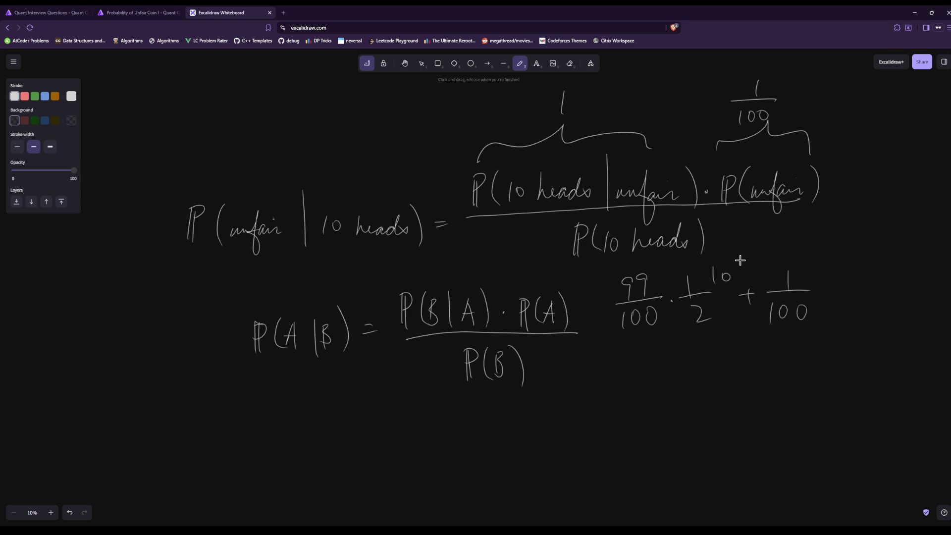
Draw a vertical divider and write the simplification 99/2^10 + 1
left_click_drag(599, 286, 603, 415)
left_click_drag(713, 396, 711, 420)
left_click_drag(667, 426, 737, 420)
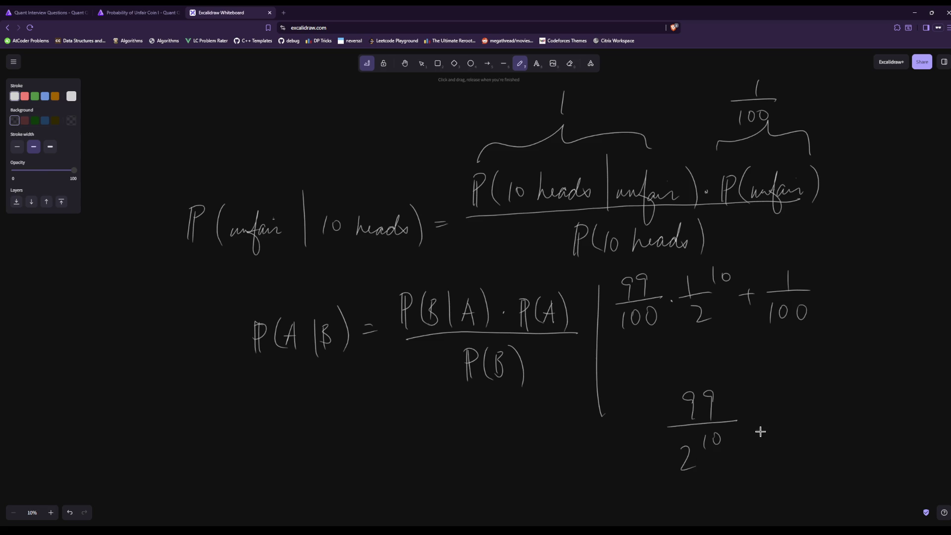
left_click_drag(758, 419, 756, 439)
left_click_drag(791, 410, 790, 439)
Underline above and cross out the 99/2^10 + 1 simplification attempt
scroll(548, 262, "down", 1)
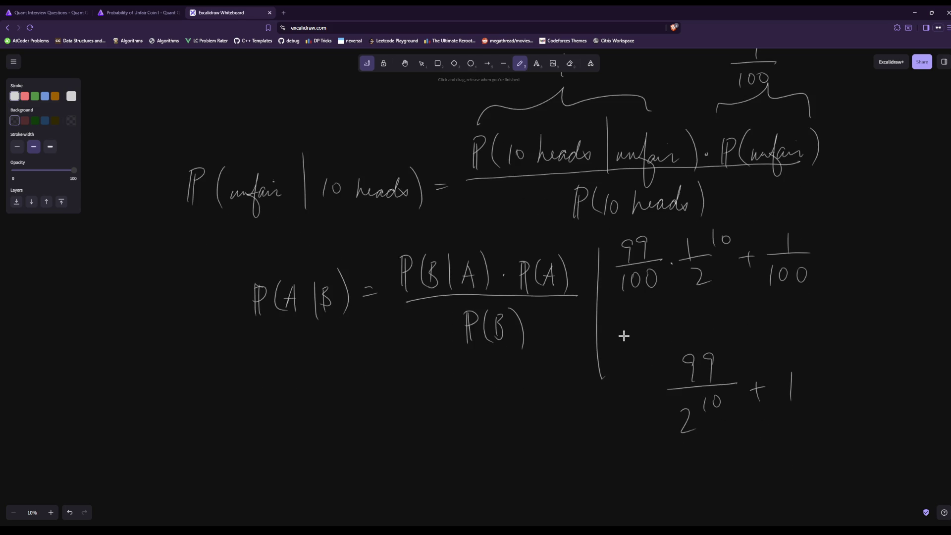
left_click_drag(655, 349, 794, 345)
mouse_move(656, 401)
left_mouse_down()
mouse_move(725, 339)
mouse_move(808, 414)
left_mouse_up()
Start a new fraction with 1/100 as numerator over a long main bar
scroll(625, 337, "up", 4)
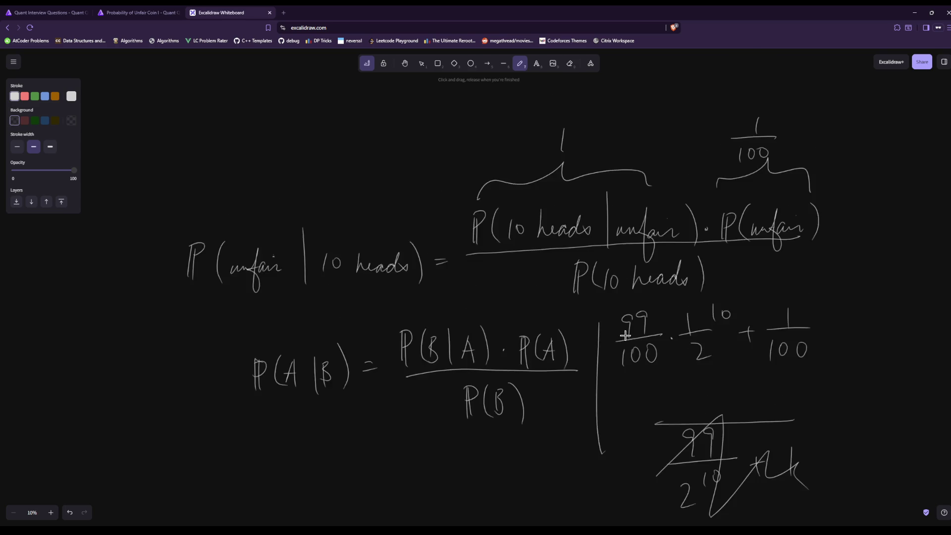
mouse_move(313, 119)
left_mouse_down()
mouse_move(313, 140)
mouse_move(341, 139)
left_mouse_up()
mouse_move(306, 154)
left_mouse_down()
mouse_move(310, 165)
mouse_move(333, 159)
left_mouse_up()
left_click_drag(249, 184, 400, 173)
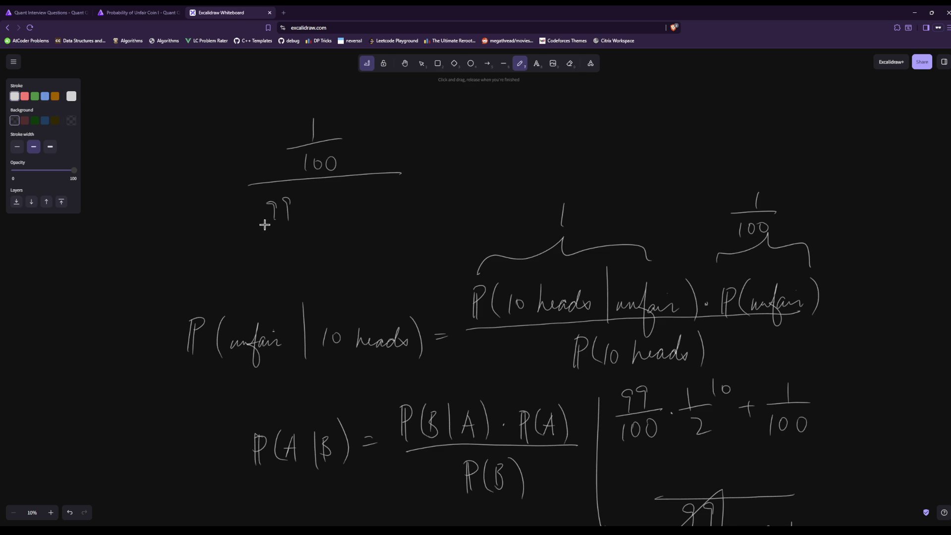
Write 99/100·(1/2)^10 + 1/100 under the main fraction bar
left_click_drag(256, 226, 325, 216)
left_click_drag(275, 236, 274, 241)
left_click_drag(349, 221, 369, 219)
left_click_drag(357, 235, 370, 249)
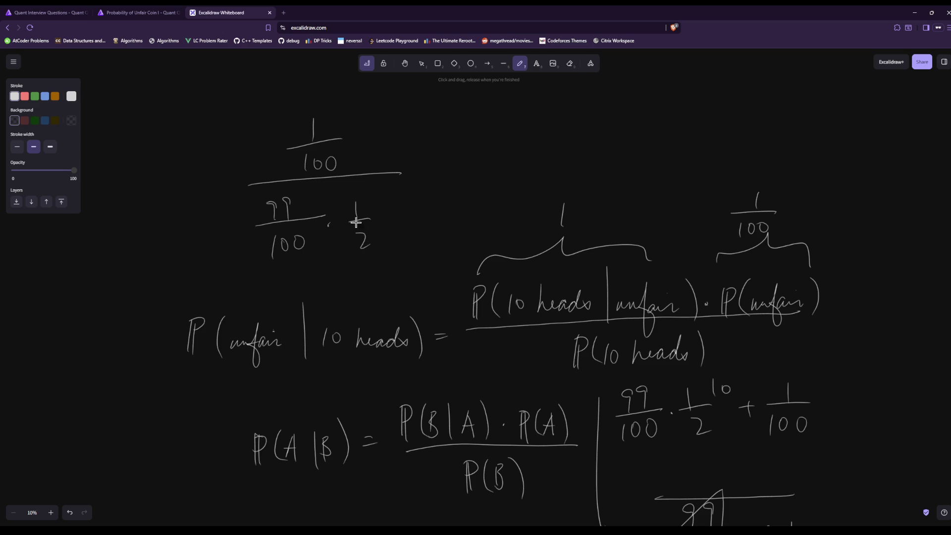
left_click_drag(353, 208, 353, 252)
mouse_move(381, 207)
left_mouse_down()
mouse_move(384, 252)
mouse_move(389, 211)
left_mouse_up()
left_click_drag(395, 203, 440, 212)
mouse_move(427, 217)
left_mouse_down()
mouse_move(455, 213)
mouse_move(459, 230)
left_mouse_up()
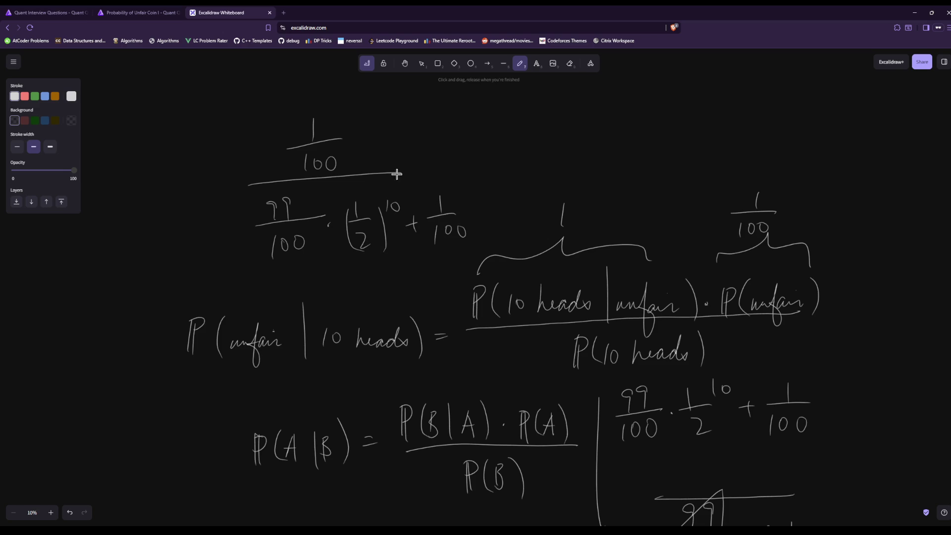
left_click_drag(396, 174, 451, 164)
Write a 1/99 side calculation and cross it out
left_click_drag(590, 100, 588, 125)
left_click_drag(532, 138, 641, 130)
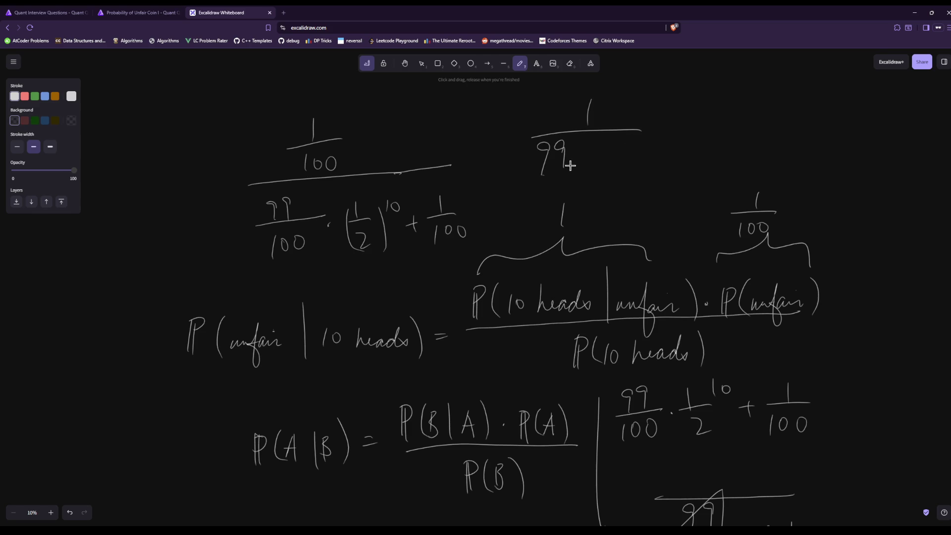
left_click_drag(559, 164, 632, 144)
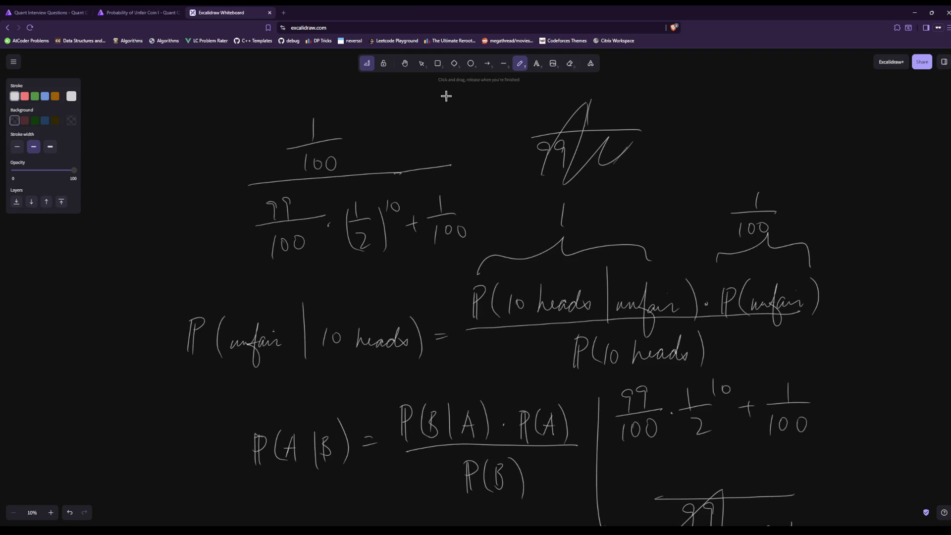
Write the simplified fraction 2^10/(99+2^10)
left_click_drag(431, 104, 438, 123)
left_click_drag(445, 88, 445, 94)
left_click_drag(415, 126, 498, 113)
left_click_drag(427, 133, 428, 152)
left_click_drag(439, 132, 437, 148)
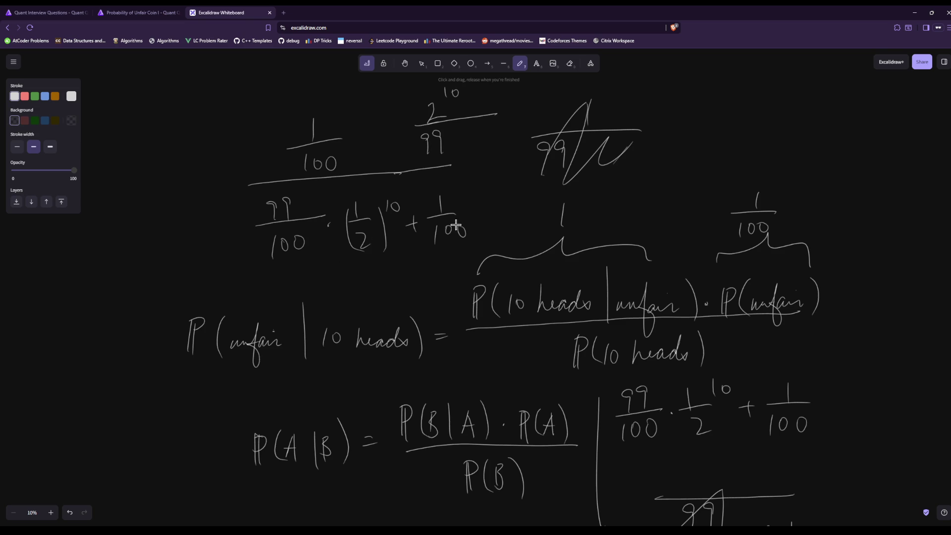
left_click_drag(474, 131, 484, 145)
Write its numeric value 1024/1123 above the simplified fraction
scroll(639, 364, "up", 3)
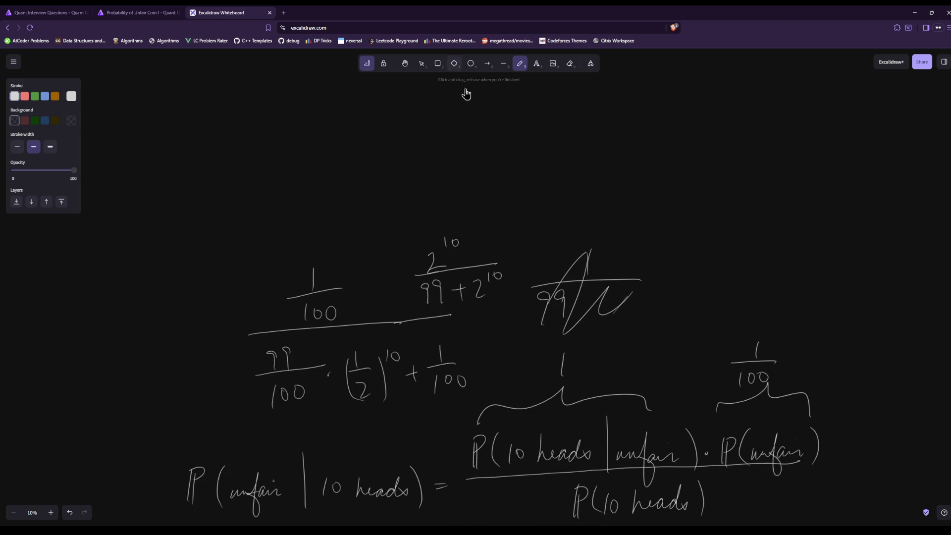
left_click_drag(561, 144, 569, 162)
left_click_drag(576, 149, 584, 143)
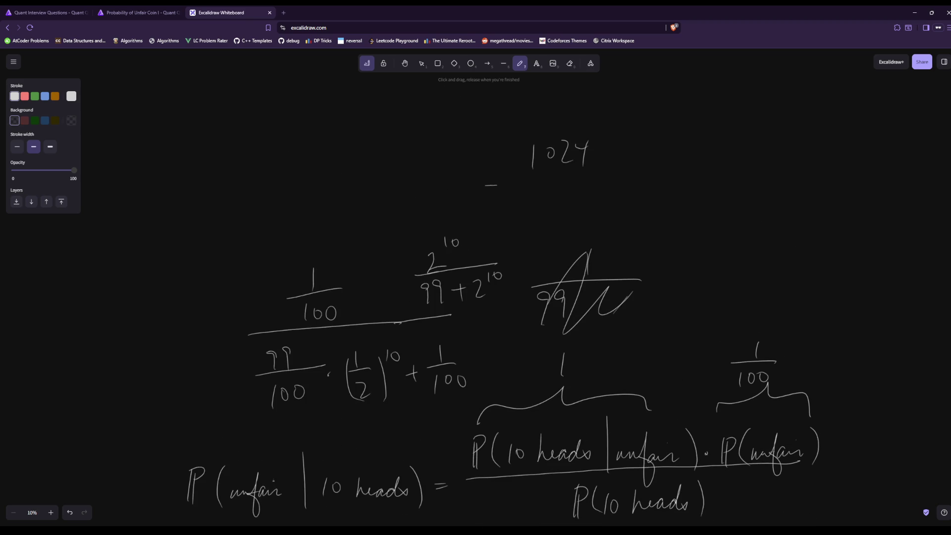
left_click_drag(497, 185, 637, 173)
mouse_move(538, 194)
left_mouse_down()
mouse_move(536, 218)
mouse_move(571, 212)
left_mouse_up()
left_click_drag(574, 192, 586, 189)
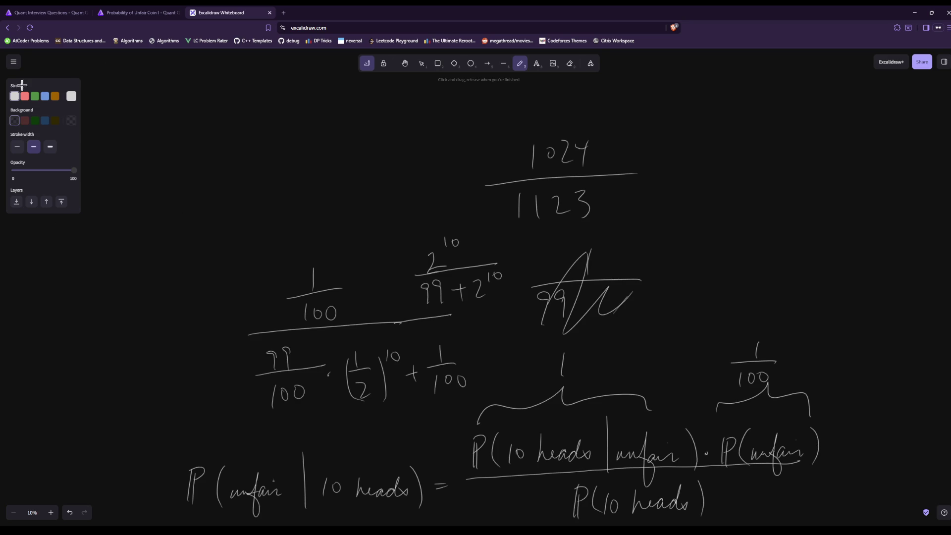
Compare the unfair coin problem page with the whiteboard, focusing the answer field
left_click(130, 12)
scroll(545, 350, "down", 1)
left_click(571, 392)
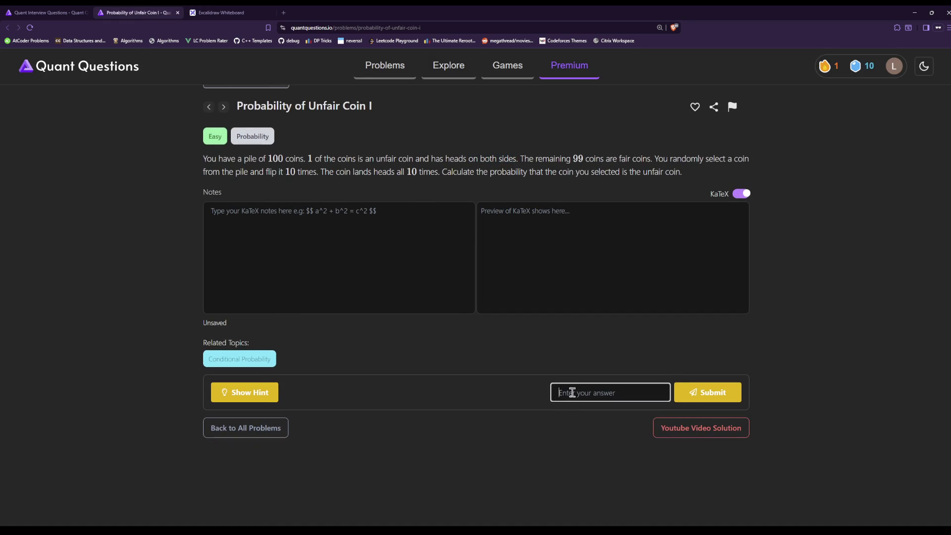
left_click(213, 12)
left_click(159, 13)
left_click(212, 11)
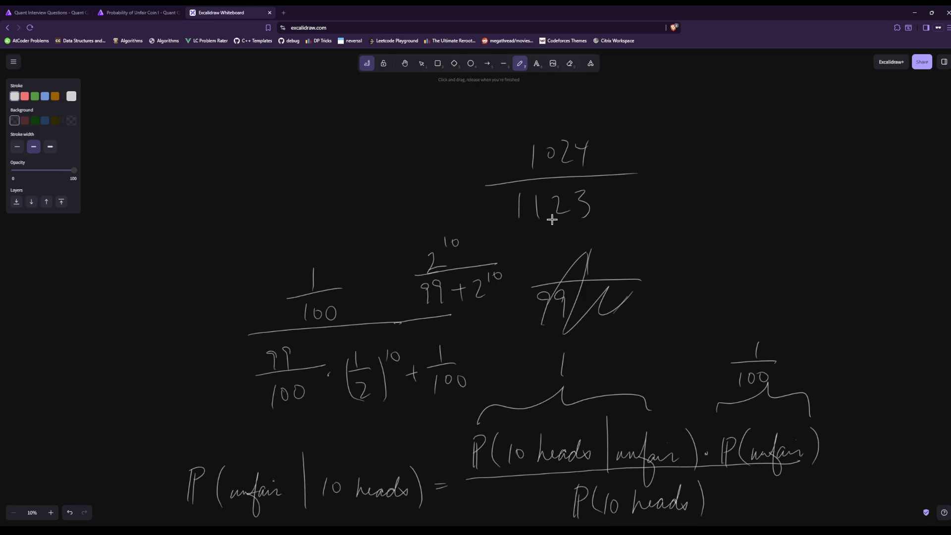
Scroll over the whiteboard calculation and recheck the unfair coin problem statement
scroll(582, 225, "down", 4)
scroll(584, 244, "up", 3)
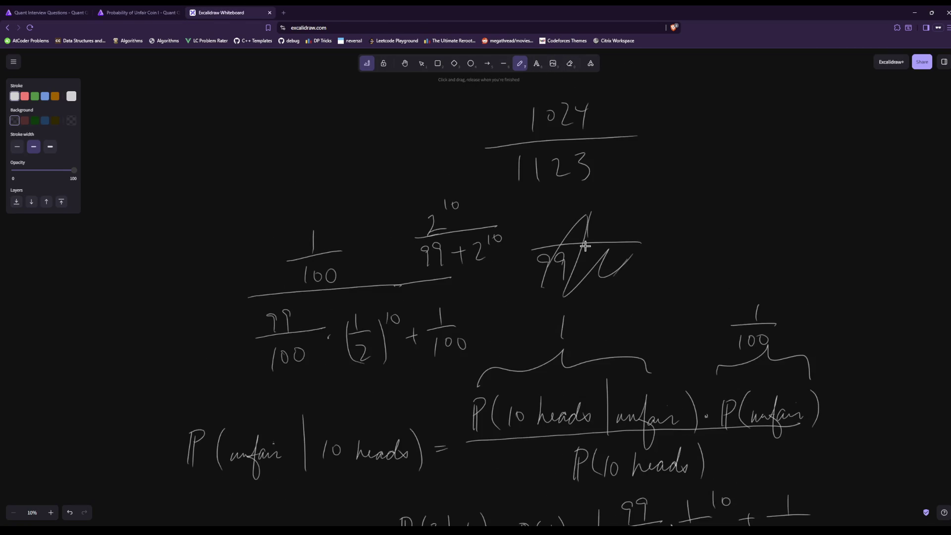
scroll(585, 247, "down", 1)
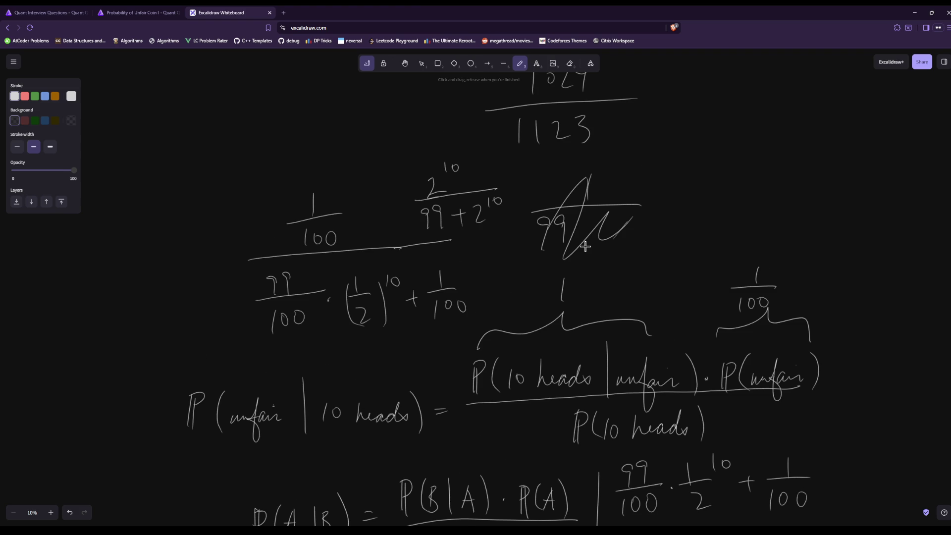
scroll(584, 246, "down", 4)
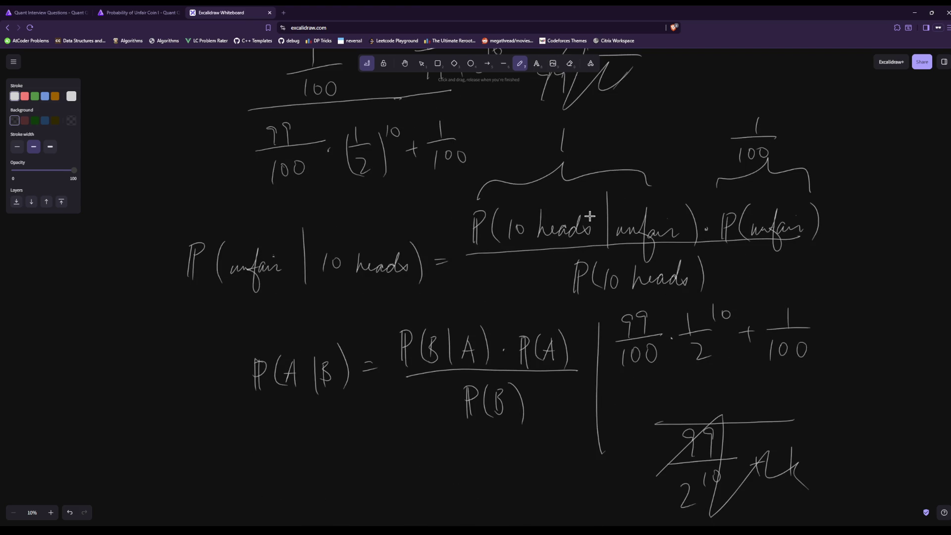
scroll(557, 199, "up", 3)
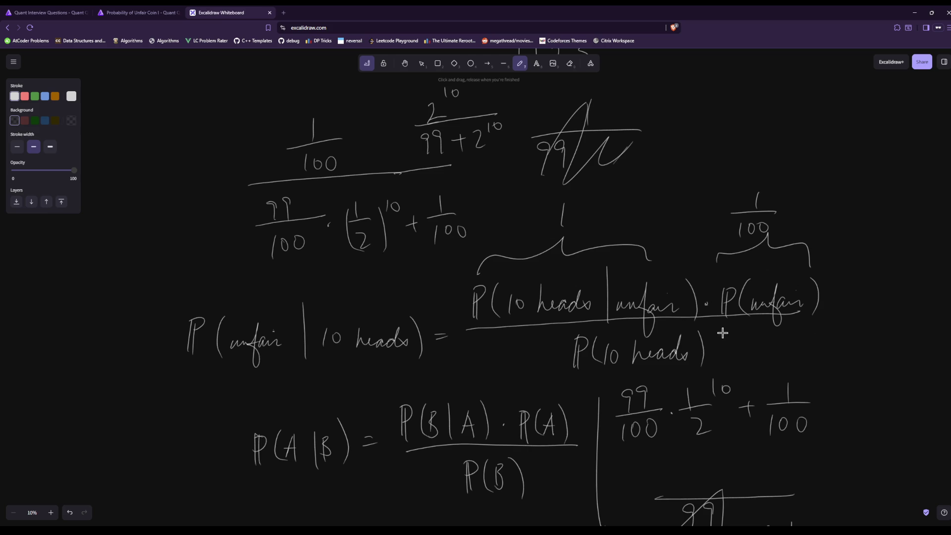
left_click(153, 13)
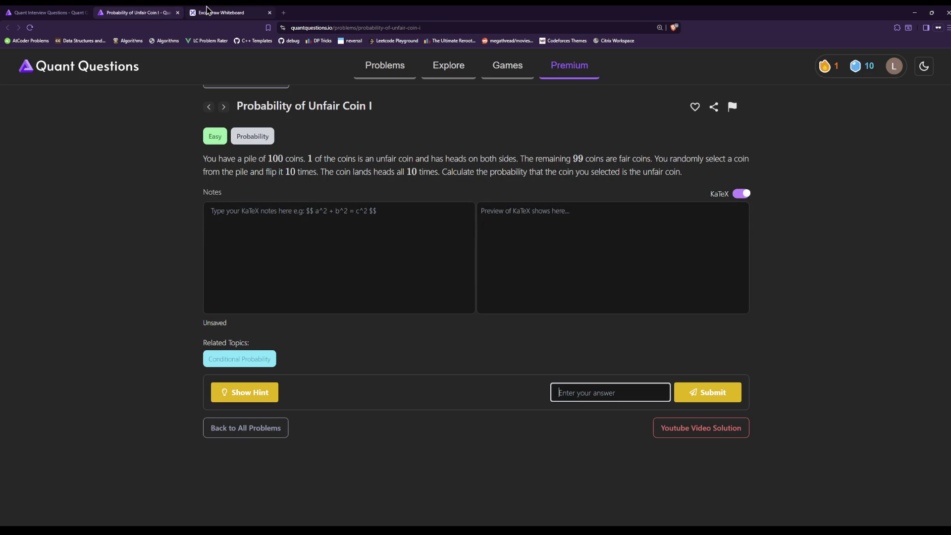
left_click(221, 13)
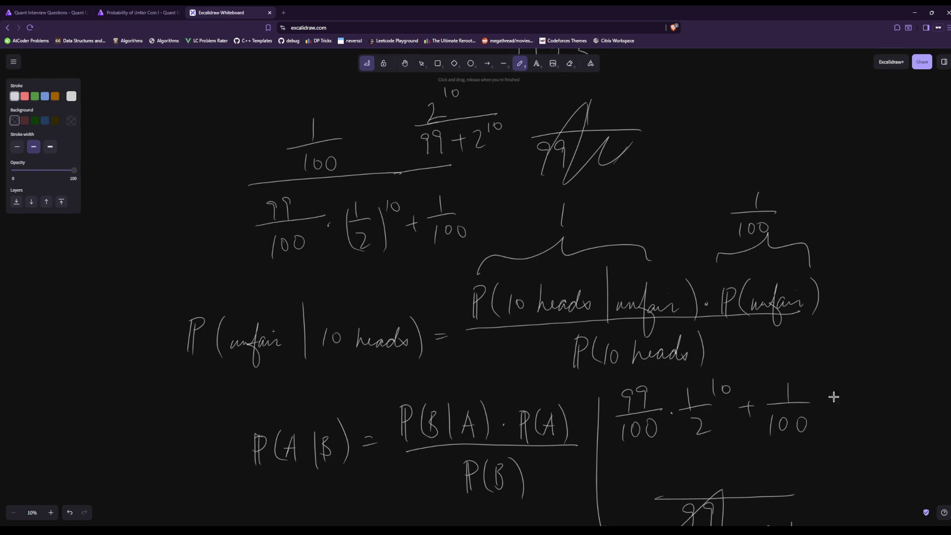
Add a multiplication dot between 99/100 and 1/2 in the denominator
scroll(741, 397, "down", 1)
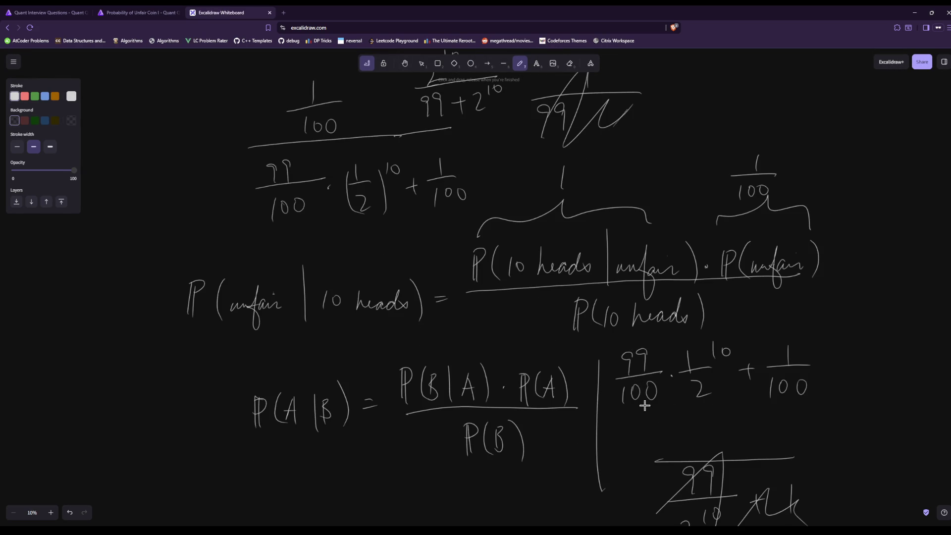
left_click(672, 376)
scroll(429, 235, "up", 3)
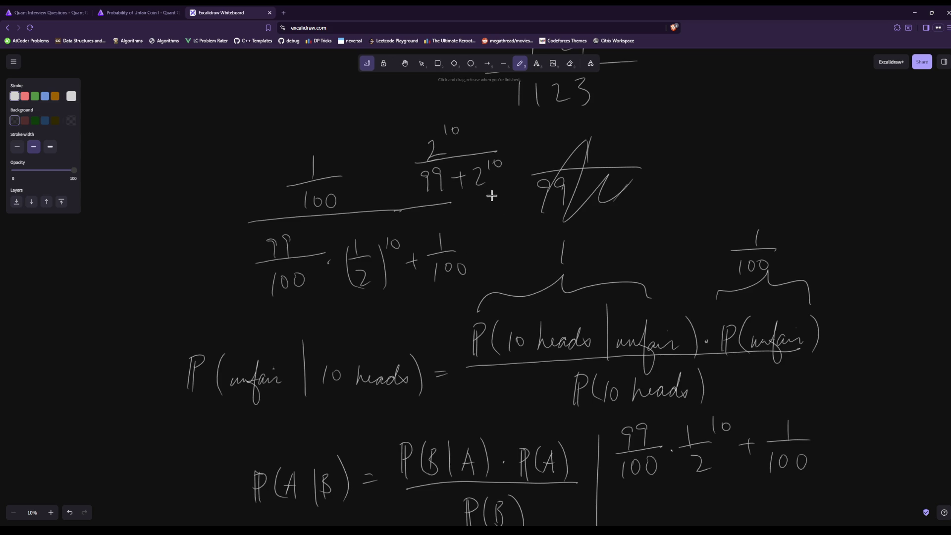
scroll(495, 198, "up", 3)
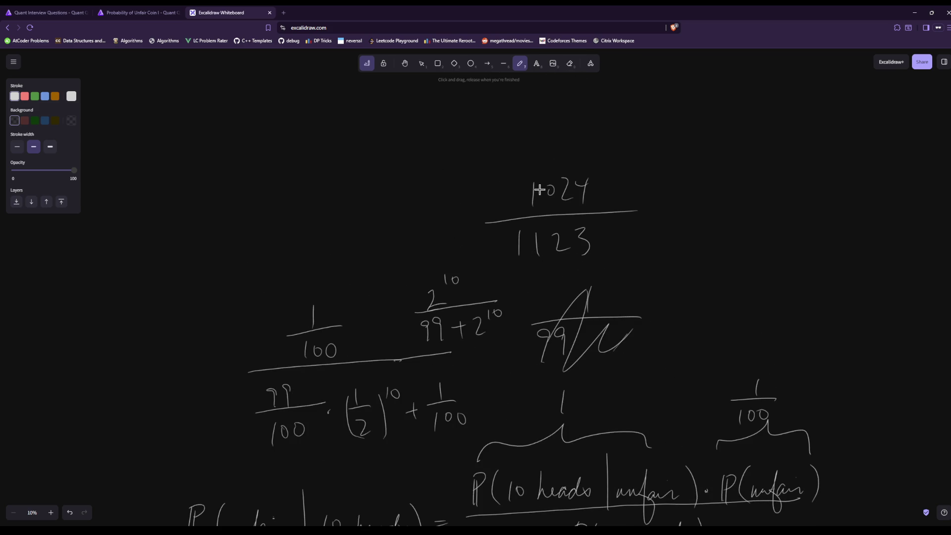
Submit 1024/1123 as the unfair coin answer and close the solved problem's tab
left_click(159, 11)
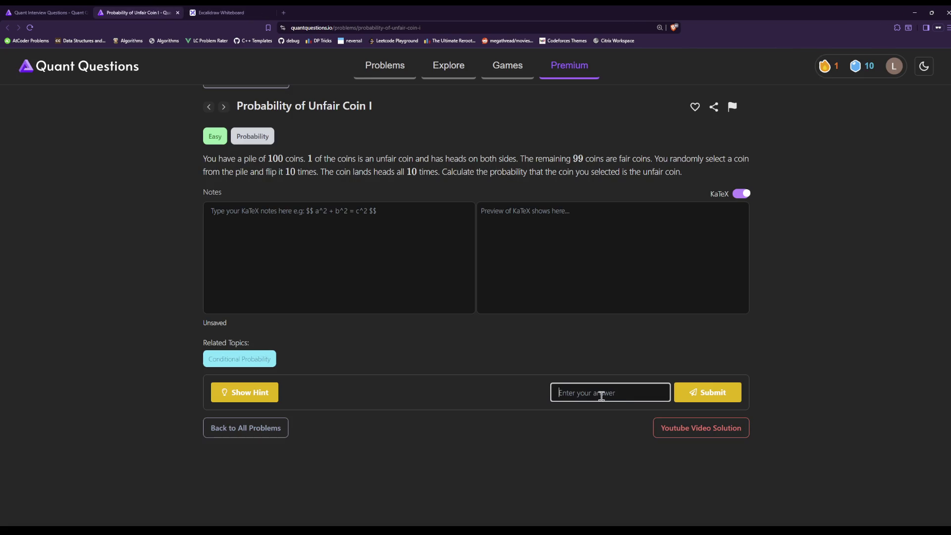
type("1024/1123")
left_click(696, 399)
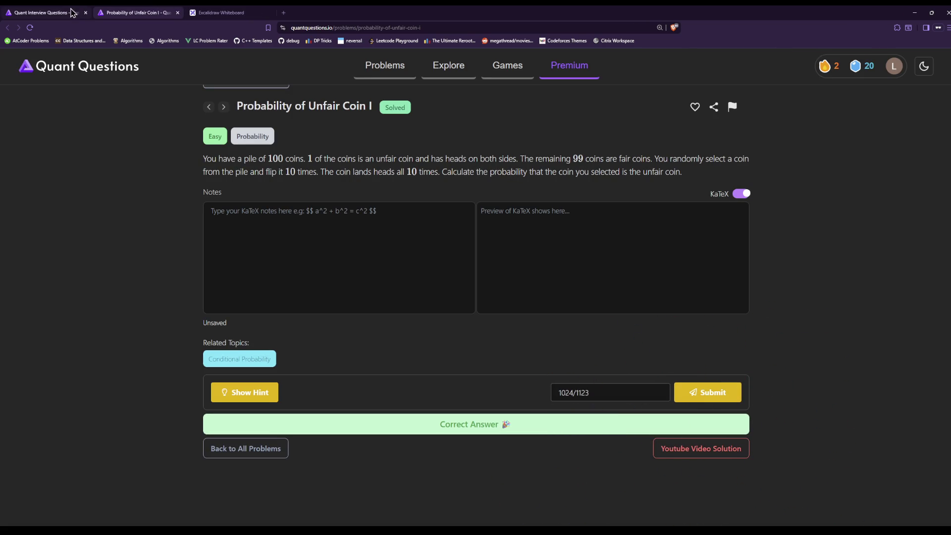
key("ctrl+w")
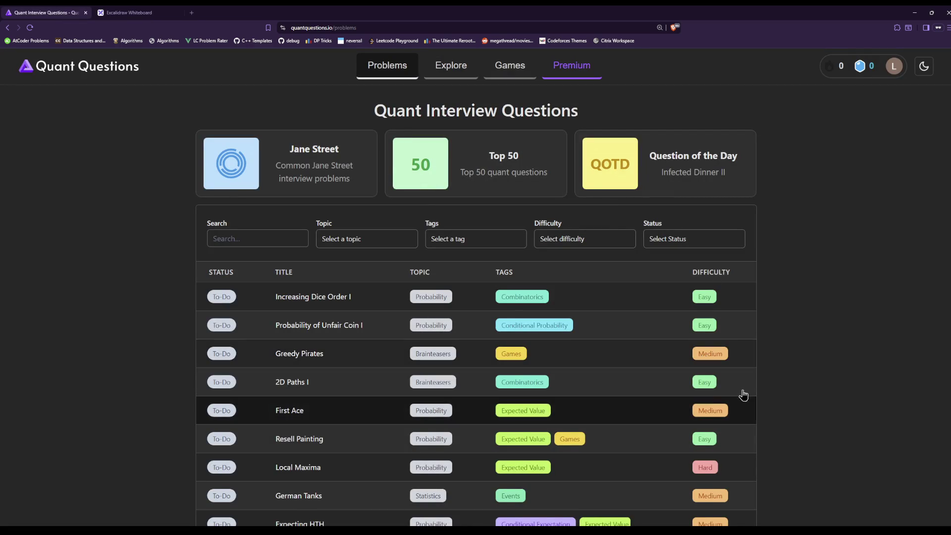
Find Greedy Pirates in the problem list and open it in a new tab
scroll(732, 357, "down", 5)
scroll(768, 365, "down", 5)
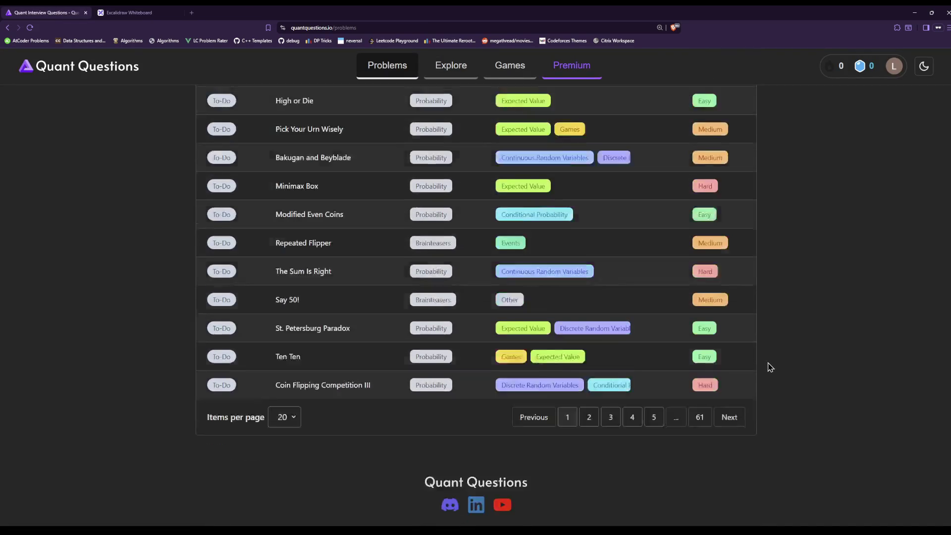
scroll(802, 460, "up", 8)
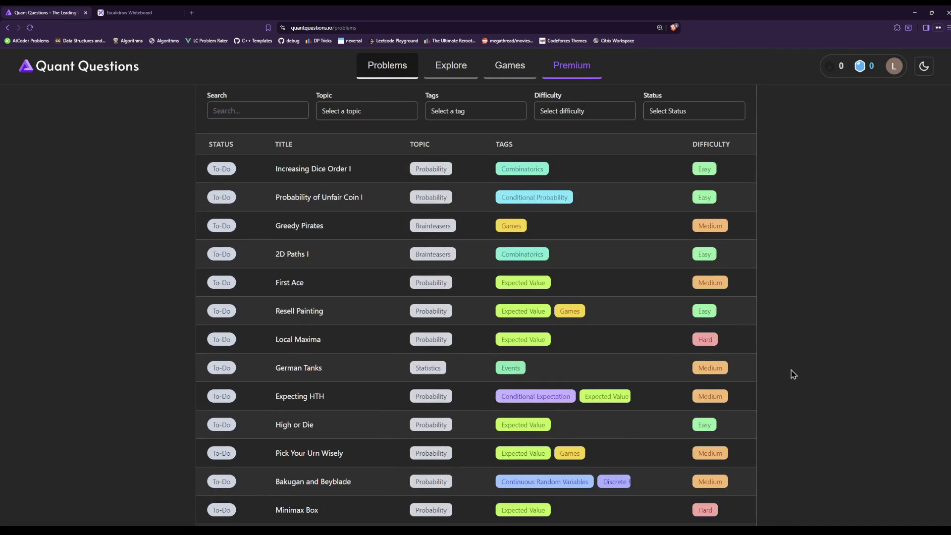
scroll(792, 374, "down", 2)
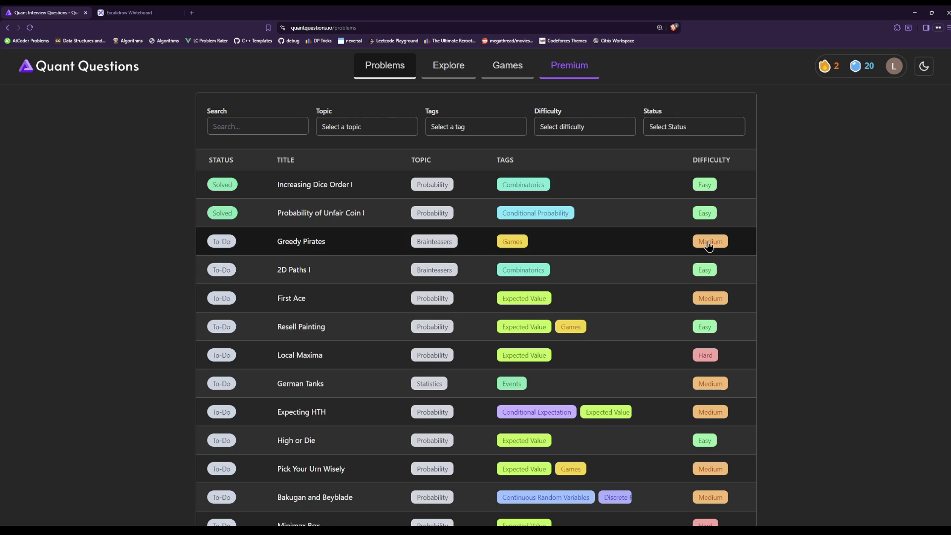
left_click(340, 246)
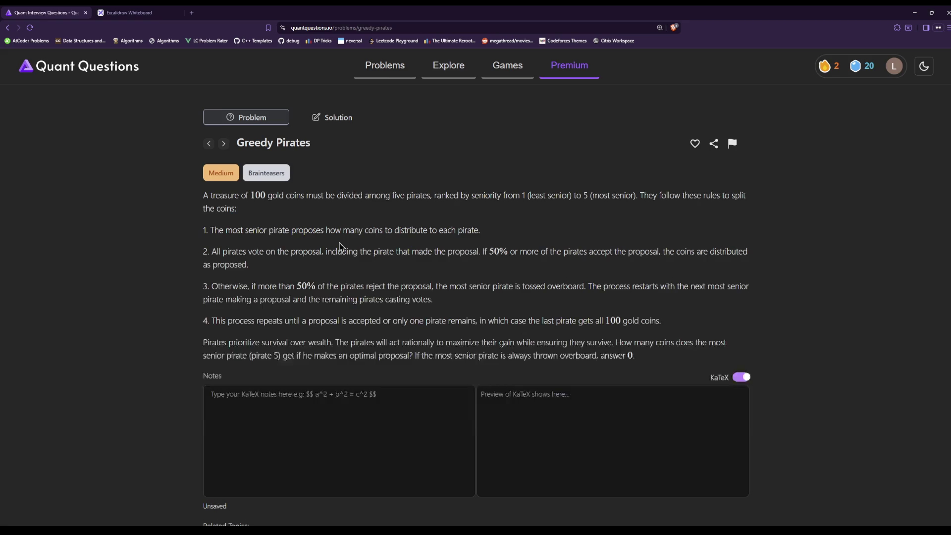
left_click(7, 27)
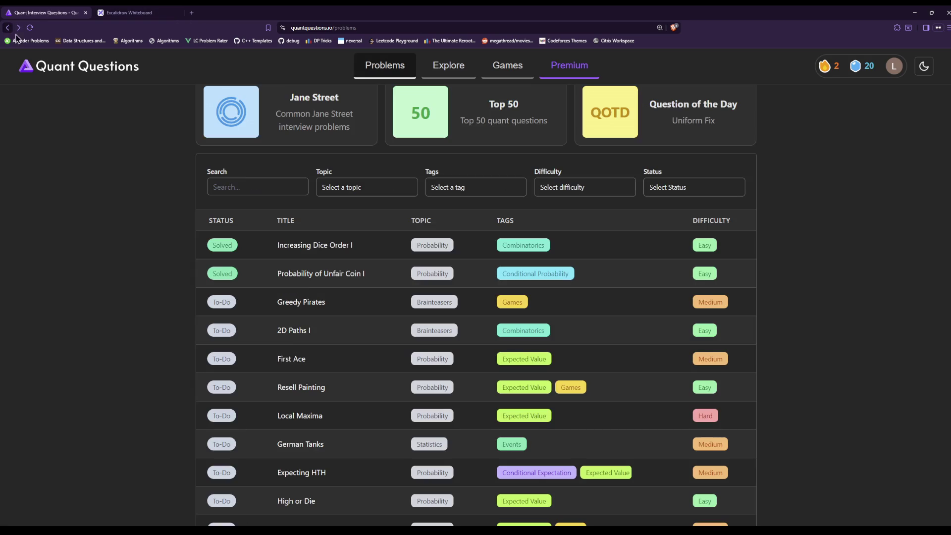
middle_click(319, 302)
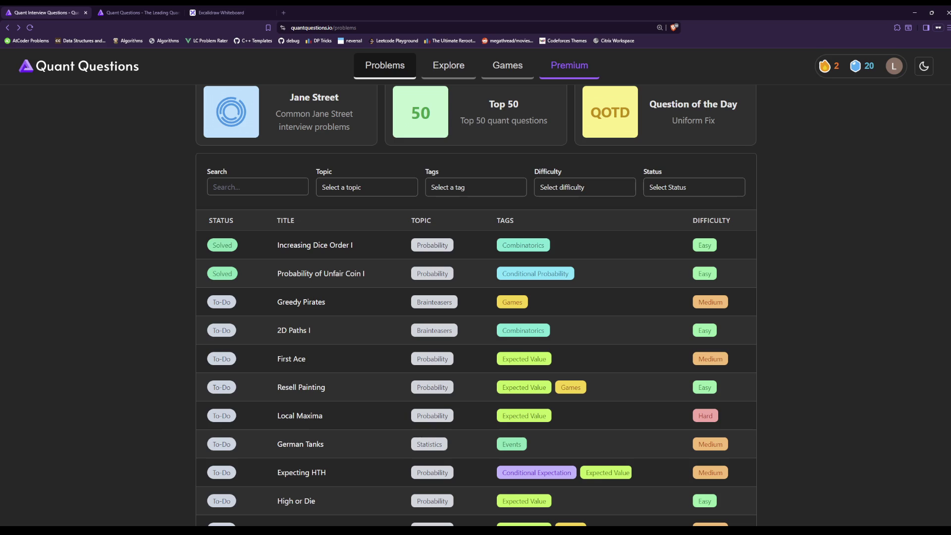
left_click(156, 12)
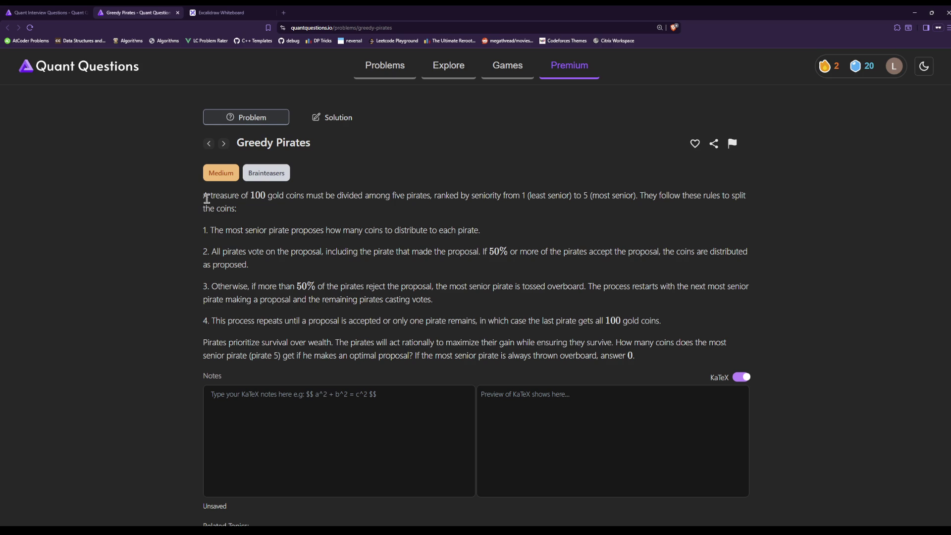
Read the 100-coin setup and rules 1–3 of Greedy Pirates, then return to the whiteboard
left_click_drag(204, 196, 388, 209)
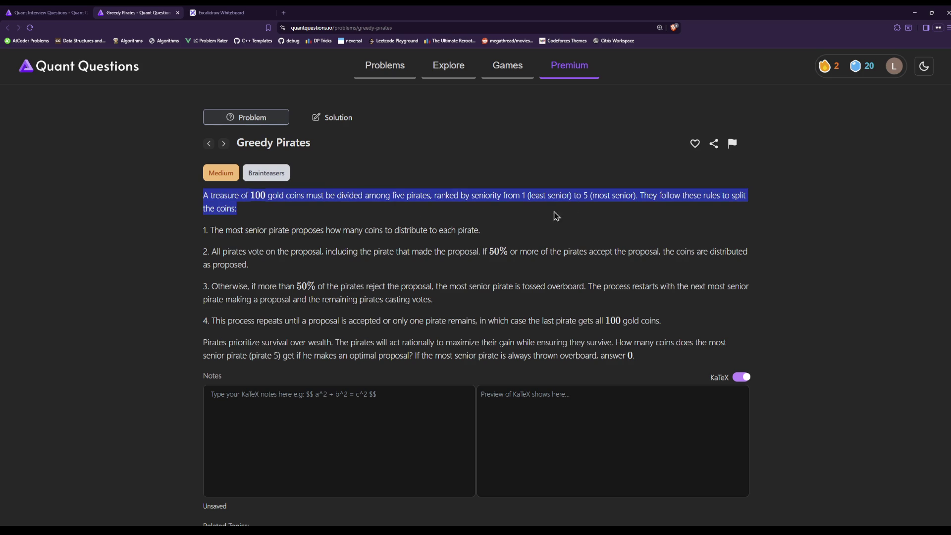
left_click(661, 220)
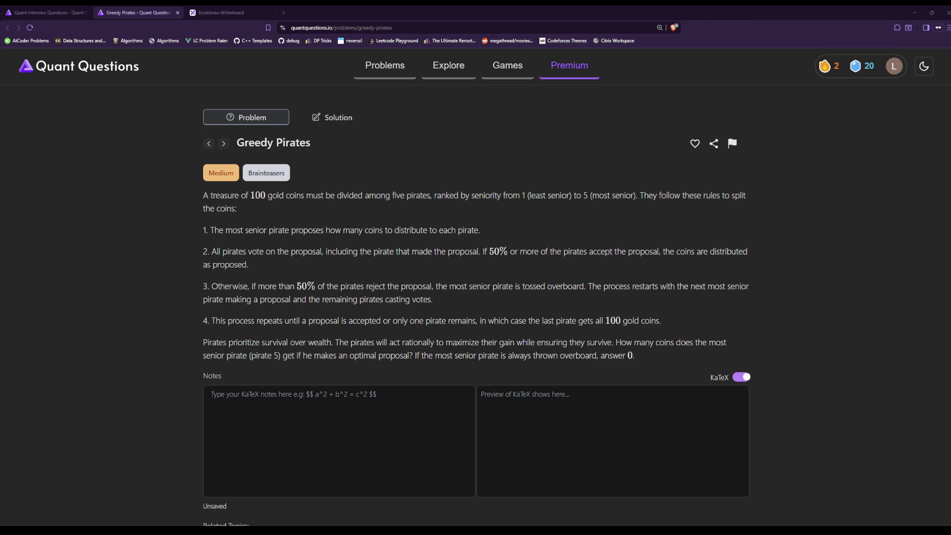
mouse_move(210, 230)
left_mouse_down()
mouse_move(504, 231)
mouse_move(495, 248)
mouse_move(433, 269)
mouse_move(285, 253)
mouse_move(395, 270)
left_mouse_up()
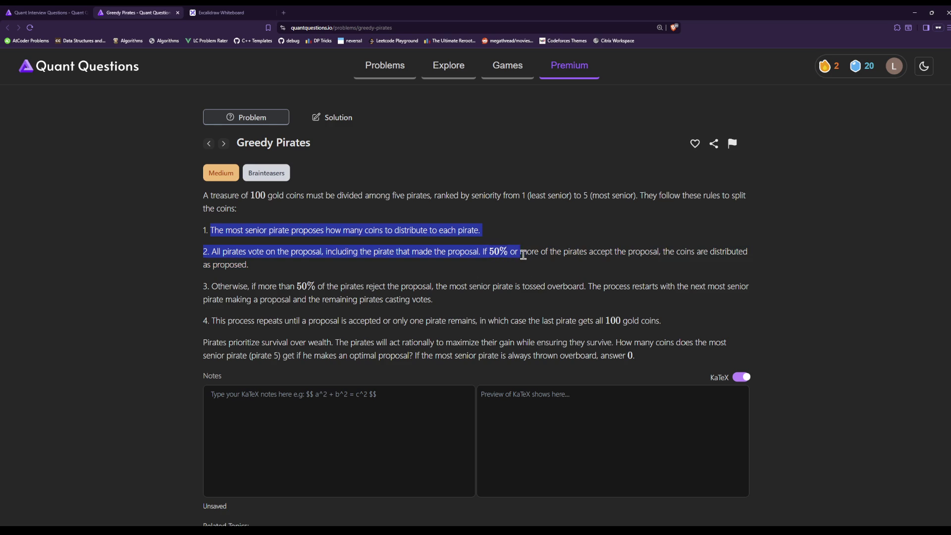
left_click(539, 274)
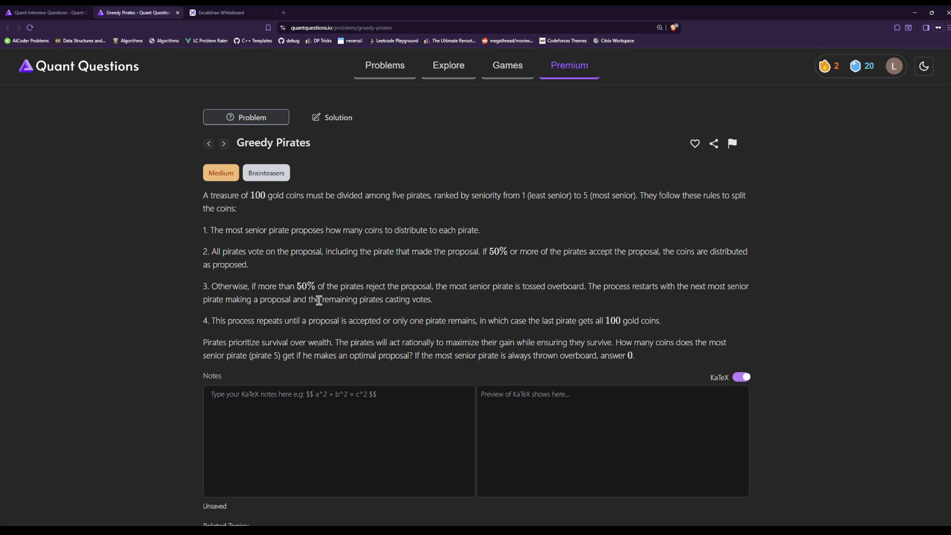
mouse_move(298, 289)
left_mouse_down()
mouse_move(391, 288)
mouse_move(435, 304)
left_mouse_up()
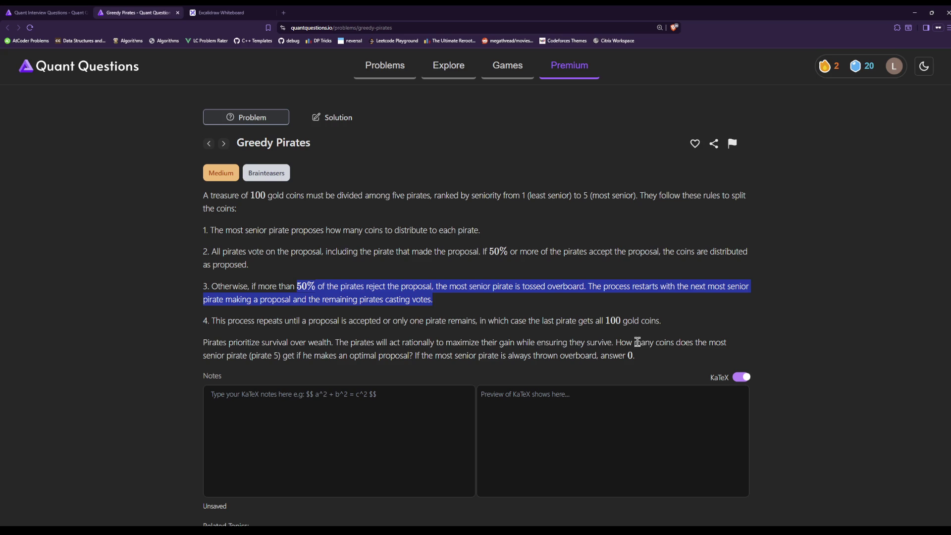
scroll(664, 364, "down", 3)
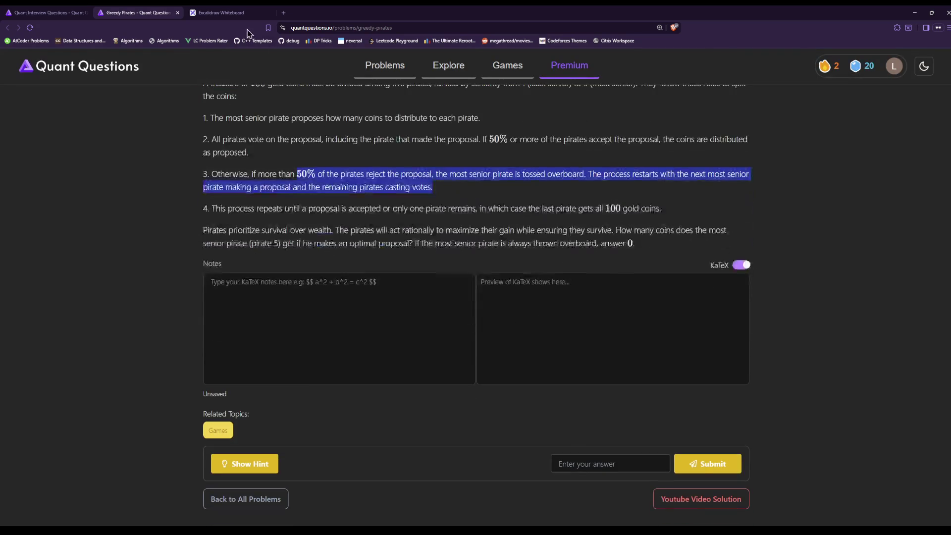
left_click(223, 12)
scroll(336, 183, "down", 10)
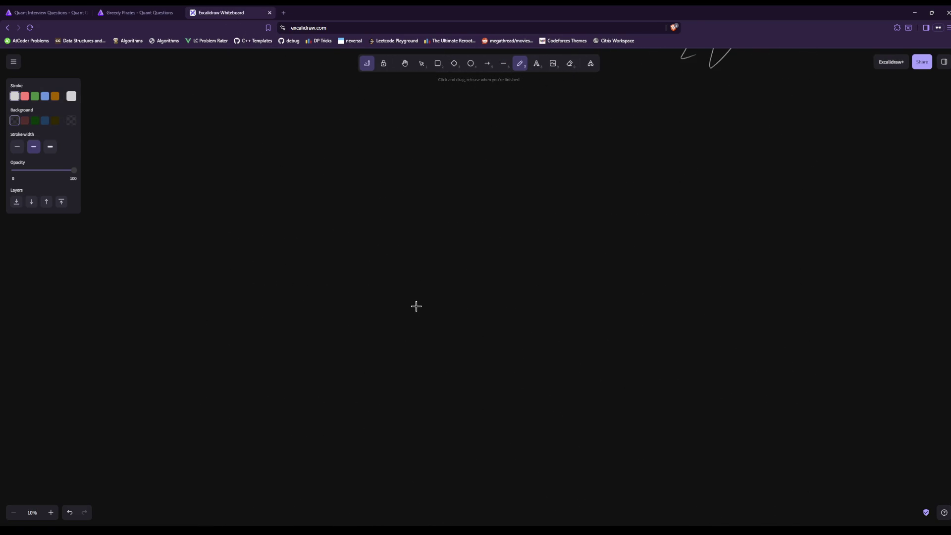
Jot 'P1 … P5' and glance back at the Greedy Pirates problem
left_click_drag(206, 131, 210, 144)
left_click_drag(220, 149, 220, 157)
left_click(237, 146)
mouse_move(290, 128)
left_mouse_down()
mouse_move(291, 161)
mouse_move(291, 142)
left_mouse_up()
left_click_drag(300, 146, 305, 151)
left_click(132, 12)
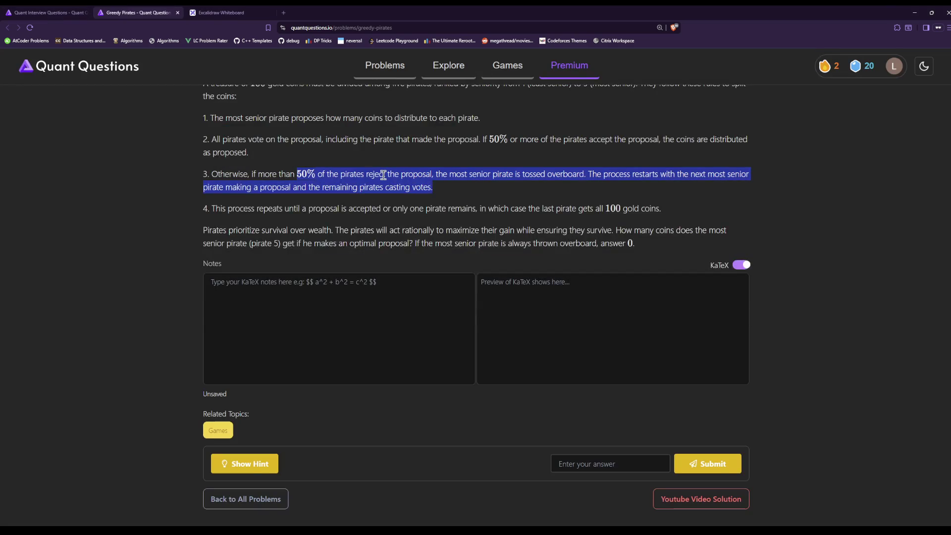
scroll(384, 175, "up", 1)
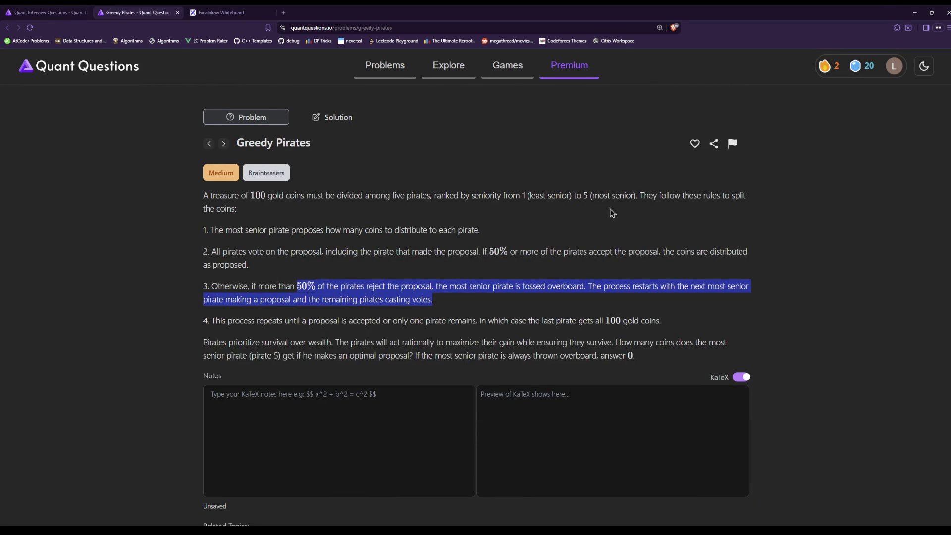
left_click(233, 12)
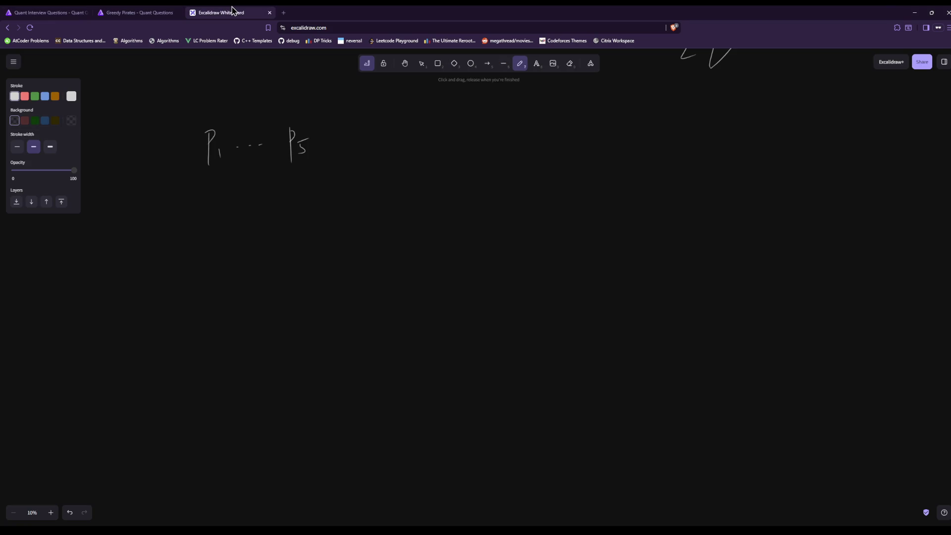
Write column headings P1, P2, P3, P4, P5 across the board
left_click_drag(216, 217, 218, 233)
left_click_drag(232, 232, 232, 243)
mouse_move(320, 218)
left_mouse_down()
mouse_move(320, 248)
mouse_move(321, 232)
left_mouse_up()
left_click_drag(335, 236, 350, 241)
left_click_drag(427, 215, 429, 244)
left_click_drag(427, 214, 447, 243)
mouse_move(525, 211)
left_mouse_down()
mouse_move(527, 248)
mouse_move(554, 236)
left_mouse_up()
left_click_drag(552, 228, 554, 243)
mouse_move(623, 212)
left_mouse_down()
mouse_move(622, 248)
mouse_move(624, 228)
left_mouse_up()
mouse_move(639, 228)
left_mouse_down()
mouse_move(637, 244)
mouse_move(650, 226)
left_mouse_up()
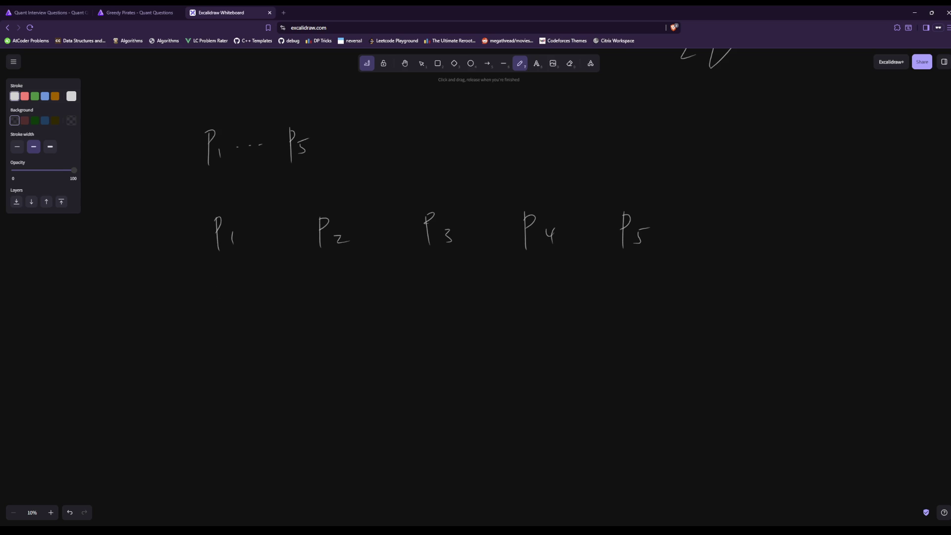
Write 100 under P1, then a row with 0 under P1 and 100 under P2
left_click_drag(231, 280, 230, 281)
left_click_drag(337, 316, 340, 312)
left_click_drag(356, 311, 355, 311)
left_click_drag(236, 330, 234, 330)
Fill the three-pirate row with 1, 0, 99 under P1–P3
left_click_drag(442, 352, 440, 369)
left_click_drag(457, 347, 456, 371)
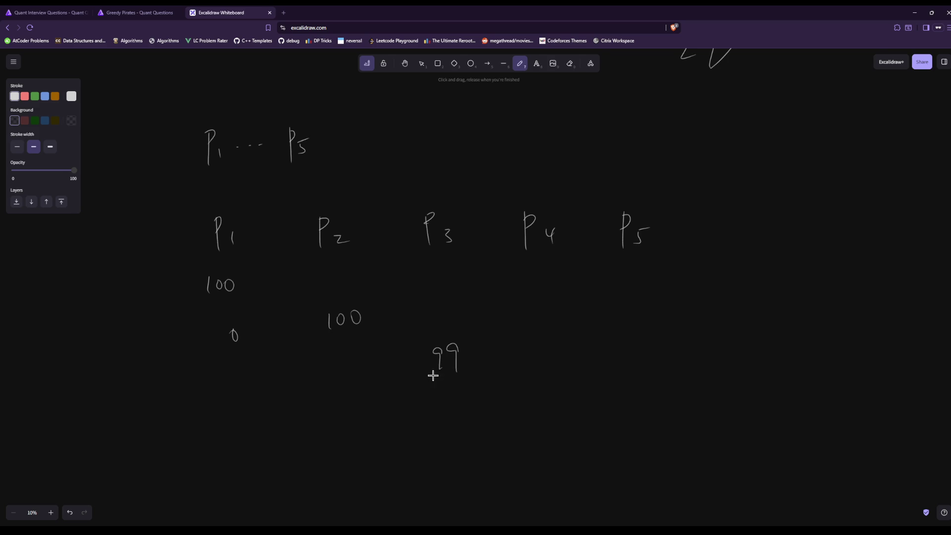
left_click_drag(237, 365, 238, 385)
left_click_drag(350, 361, 347, 360)
Fill the four-pirate row with 0, 1, 0, 99 under P1–P4
scroll(240, 246, "down", 1)
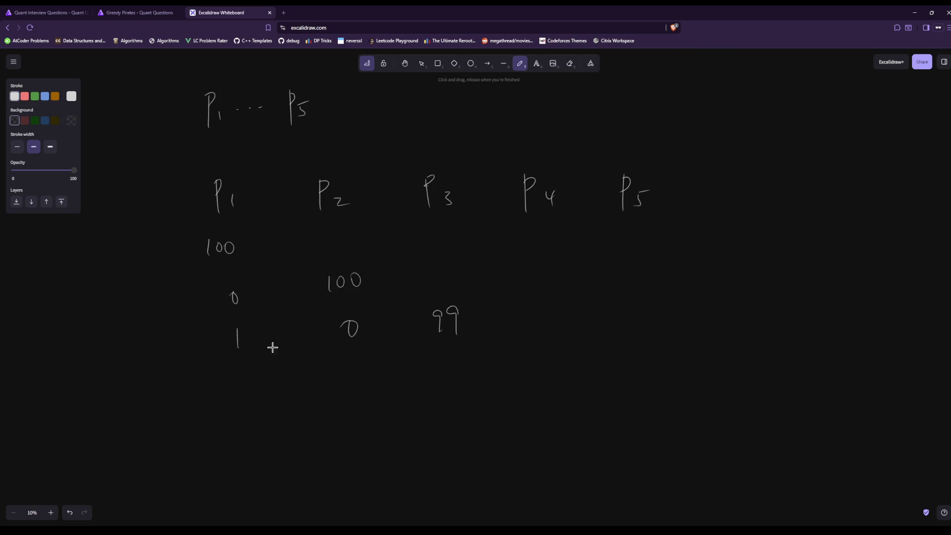
scroll(376, 371, "down", 1)
scroll(377, 370, "down", 1)
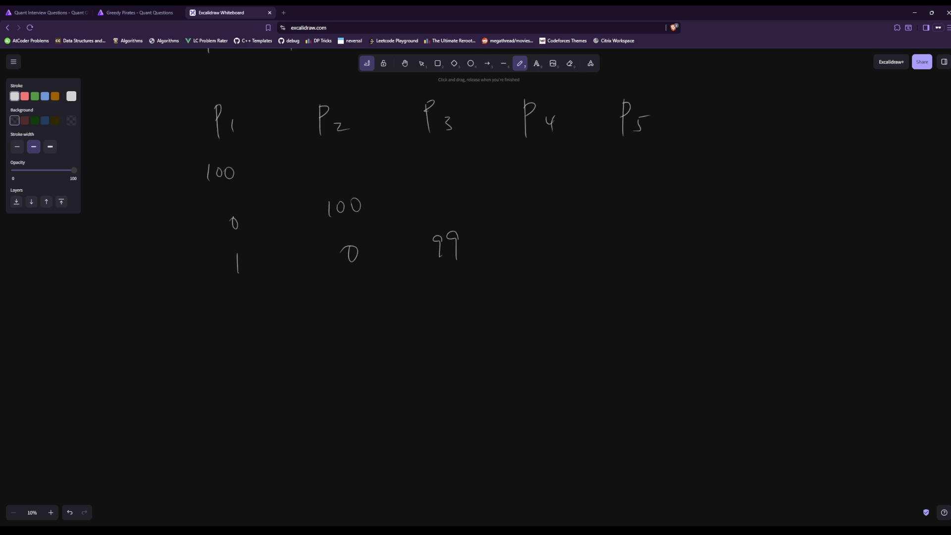
mouse_move(535, 290)
left_mouse_down()
mouse_move(534, 313)
mouse_move(555, 311)
left_mouse_up()
left_click_drag(452, 295, 449, 297)
left_click_drag(359, 306, 357, 318)
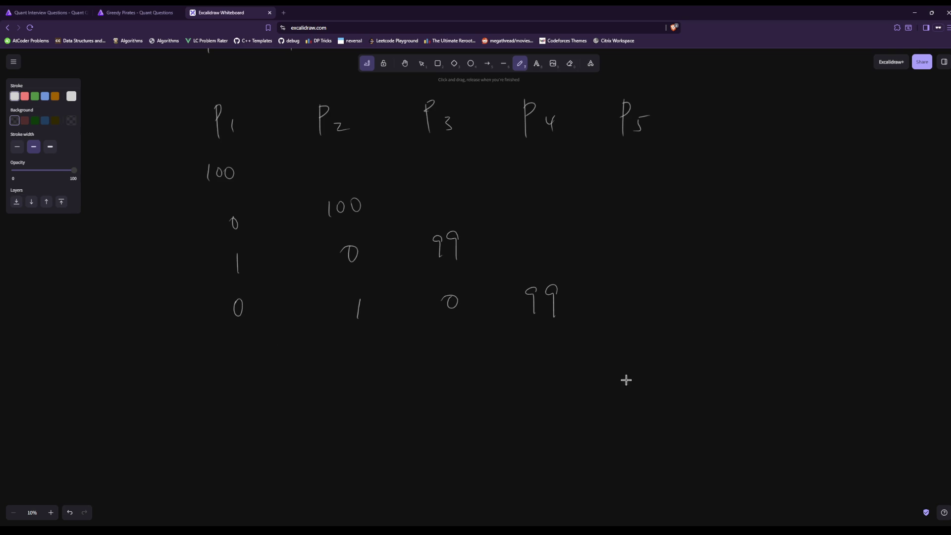
Fill the five-pirate row with 1, 0, 1, 0, 98 under P1–P5
left_click_drag(242, 355, 239, 381)
left_click_drag(464, 357, 461, 380)
left_click_drag(365, 358, 363, 359)
left_click_drag(549, 354, 551, 357)
mouse_move(630, 343)
left_mouse_down()
mouse_move(631, 365)
mouse_move(647, 347)
left_mouse_up()
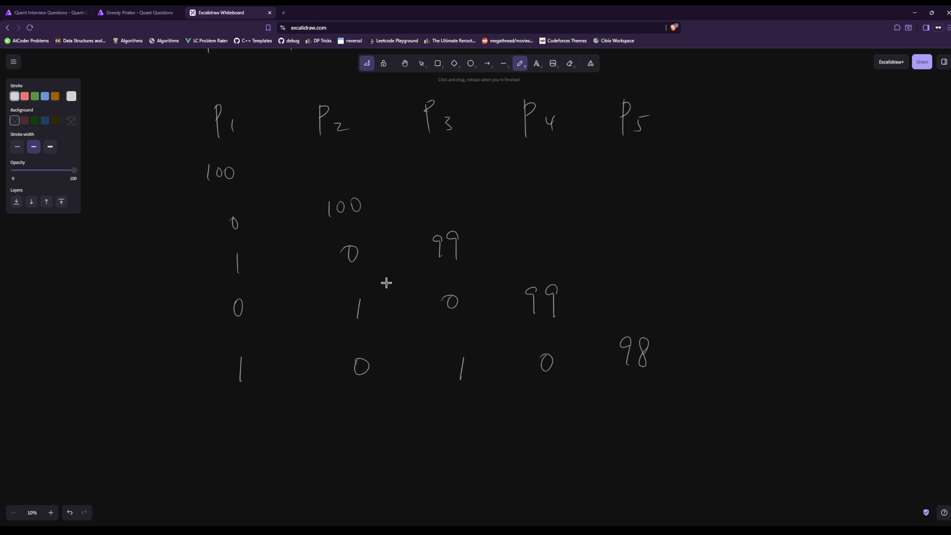
Enter and submit 98 as the Greedy Pirates answer, then close its tab
left_click(132, 12)
scroll(652, 407, "down", 1)
scroll(651, 408, "down", 3)
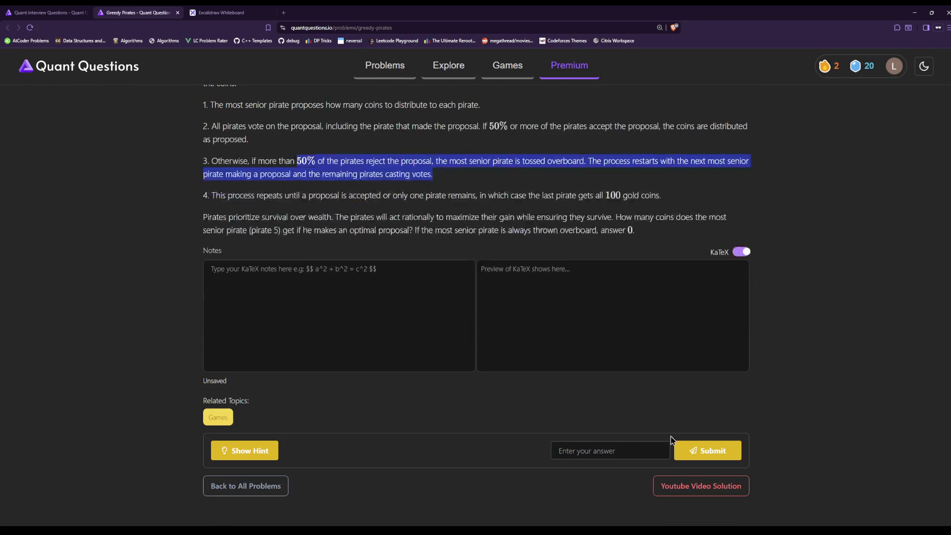
left_click(621, 451)
type("98")
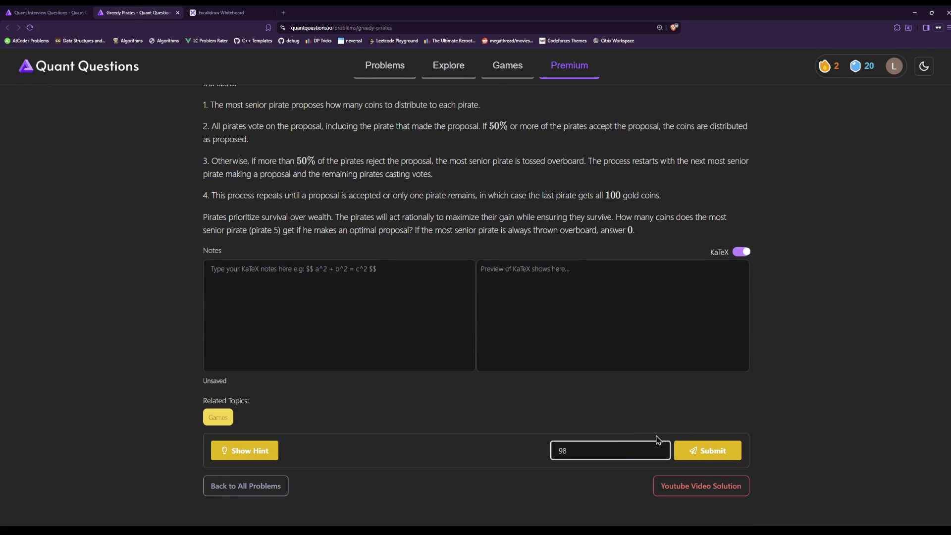
left_click(702, 450)
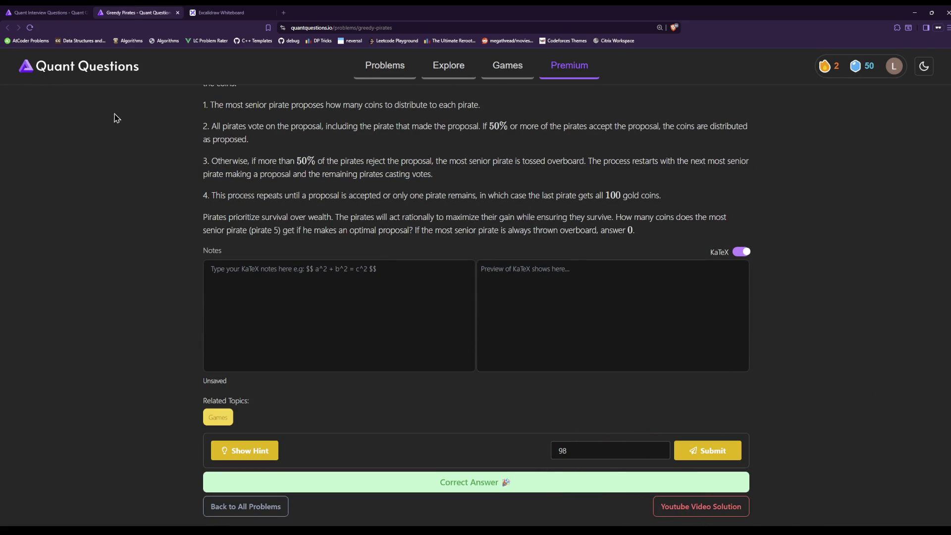
scroll(389, 260, "up", 4)
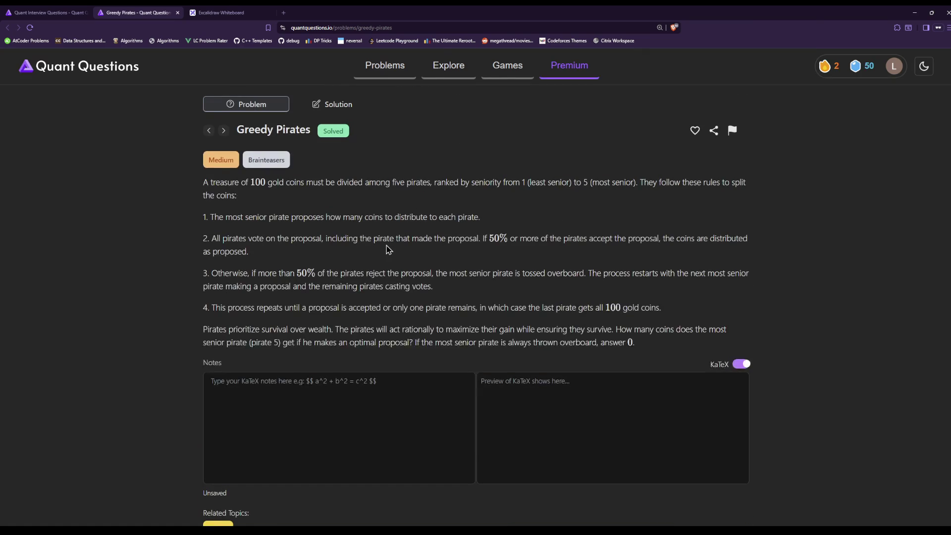
key("ctrl+w")
key("ctrl+shift+Tab")
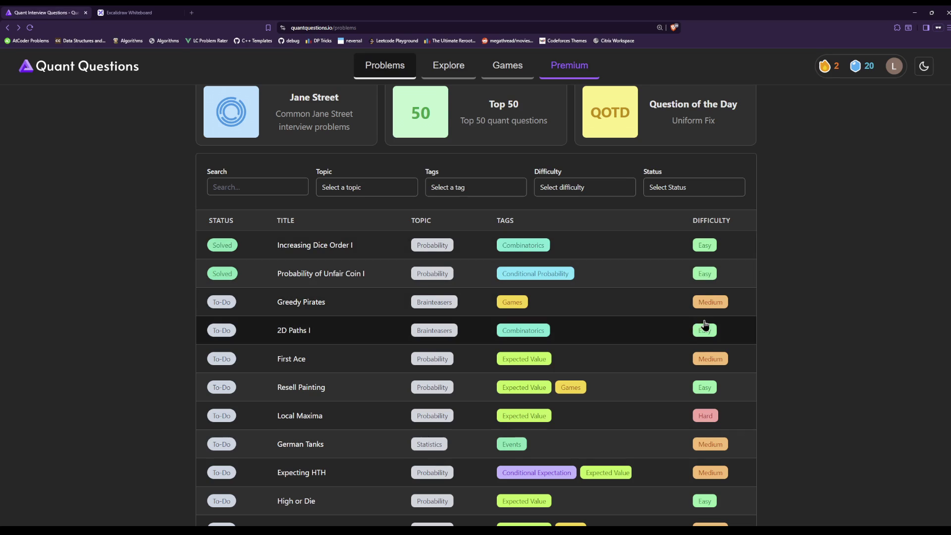
Open 2D Paths I and read its question about up-and-right paths to (6,6)
left_click(672, 331)
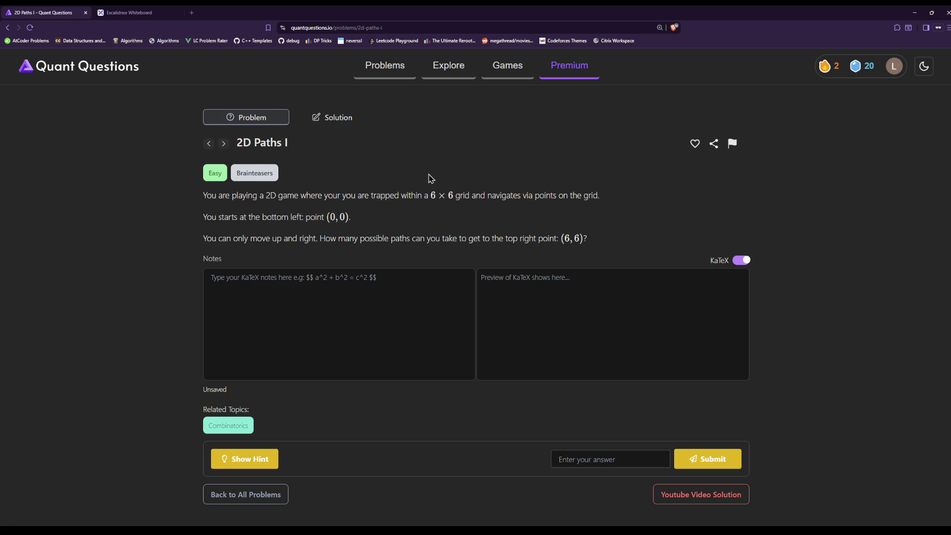
left_click(337, 27)
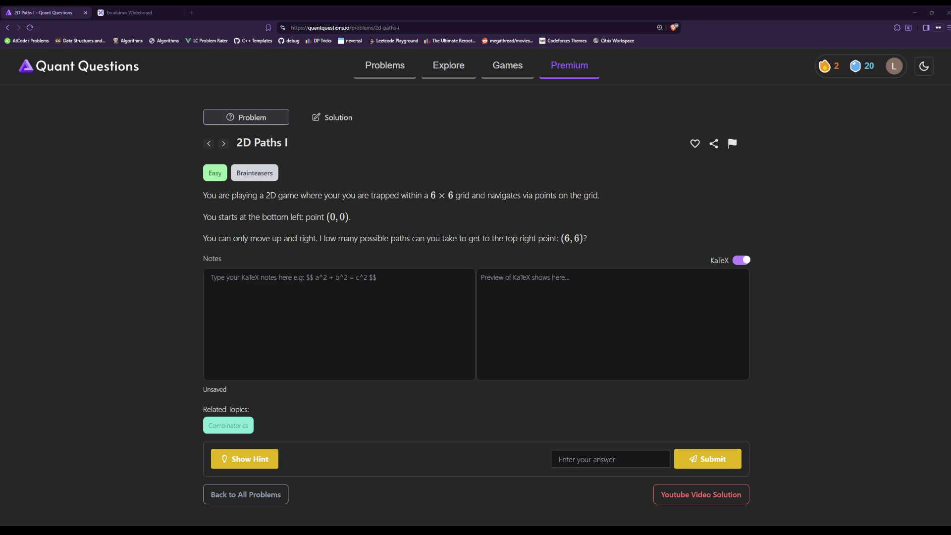
triple_click(450, 233)
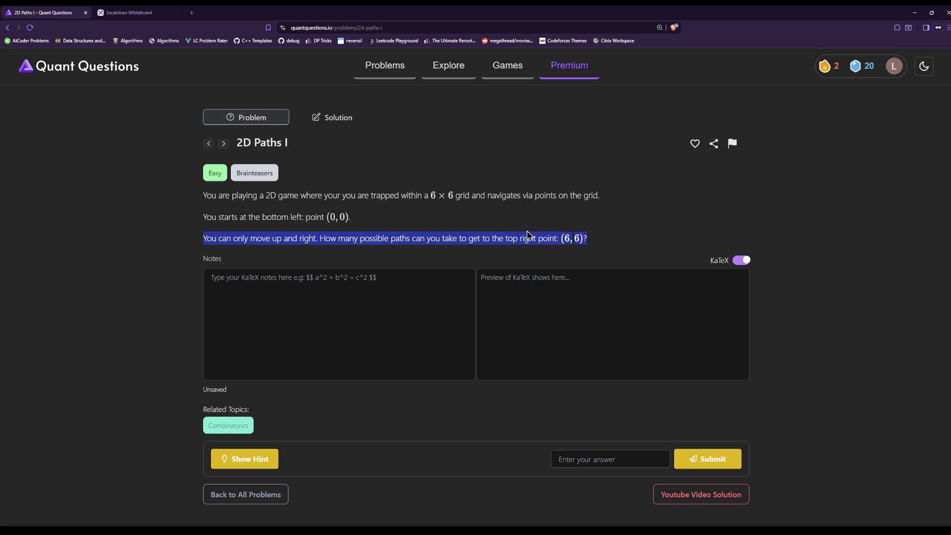
left_click(429, 238)
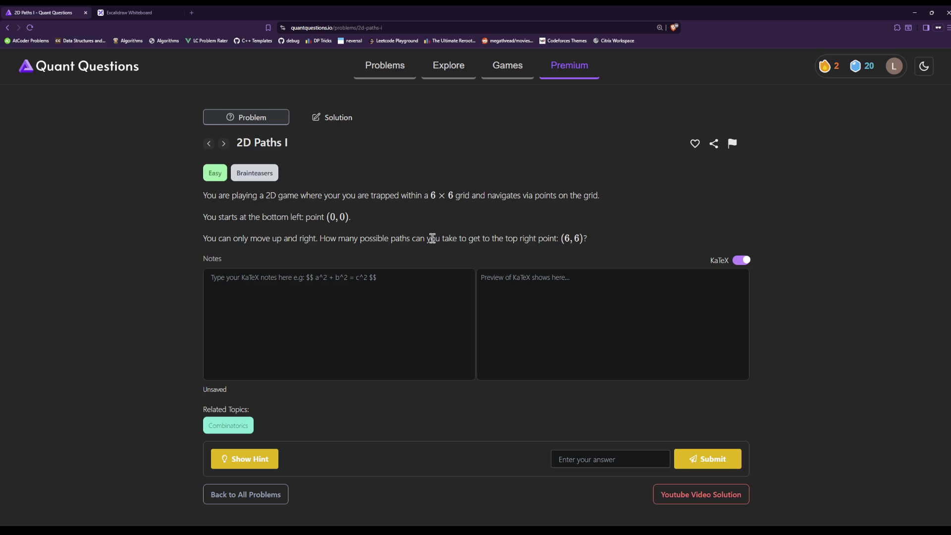
Label the grid corners (0,0) and (6,6) on the whiteboard
left_click(161, 11)
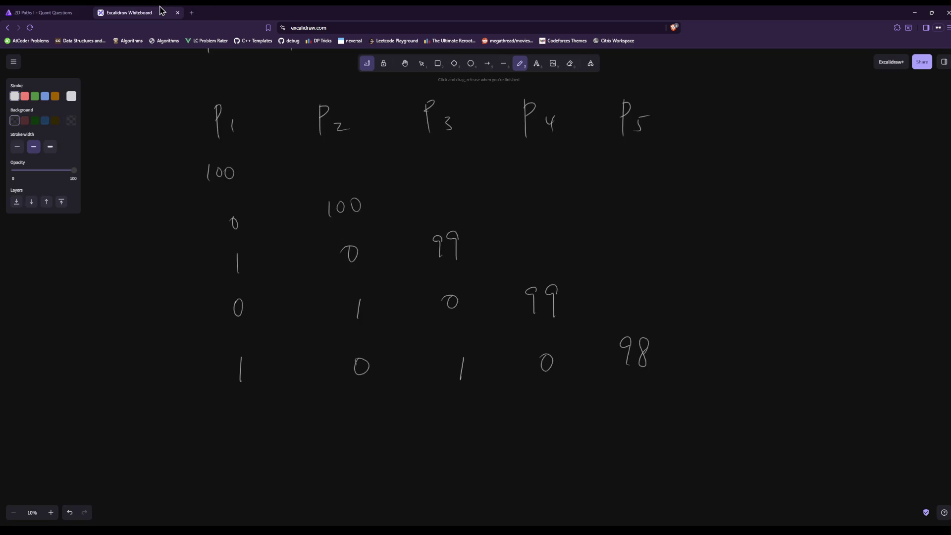
scroll(678, 398, "down", 3)
scroll(679, 398, "down", 3)
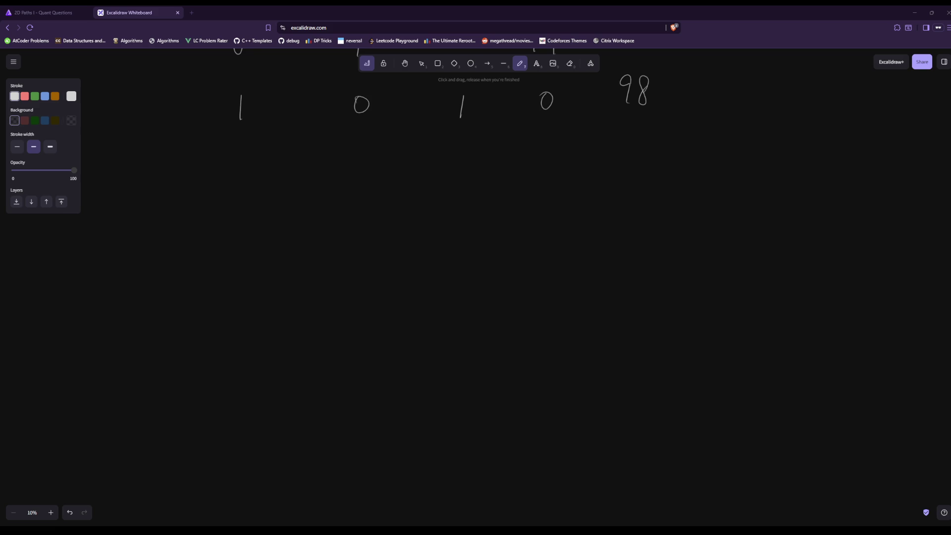
left_click(272, 317)
left_click_drag(268, 339, 277, 334)
left_click_drag(416, 189, 413, 208)
mouse_move(429, 188)
left_mouse_down()
mouse_move(423, 203)
mouse_move(456, 210)
left_mouse_up()
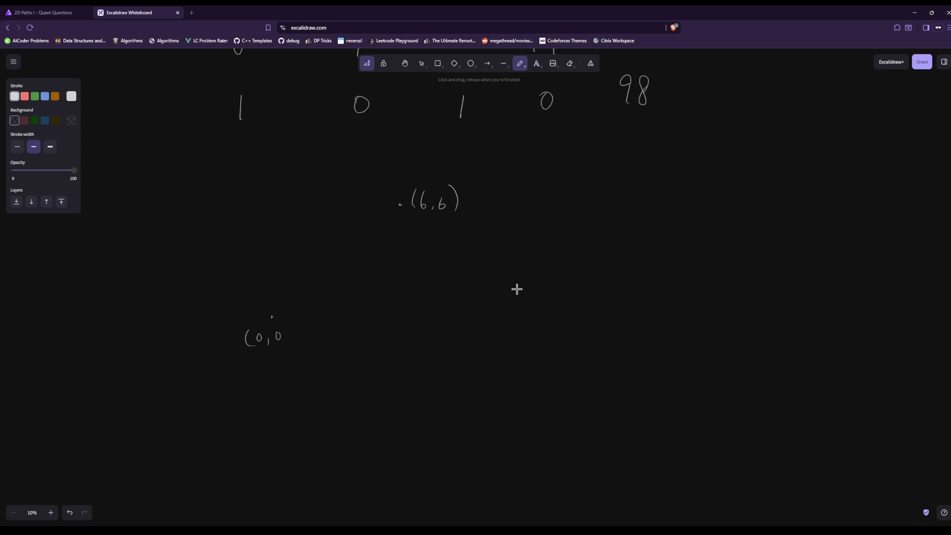
Write (12 choose 6) = 12·11·10·9·8·7 above a fraction bar
mouse_move(538, 262)
left_mouse_down()
mouse_move(544, 272)
mouse_move(519, 313)
left_mouse_up()
left_click_drag(539, 293, 537, 300)
mouse_move(560, 255)
left_mouse_down()
mouse_move(572, 310)
mouse_move(603, 279)
left_mouse_up()
left_click_drag(593, 288, 604, 286)
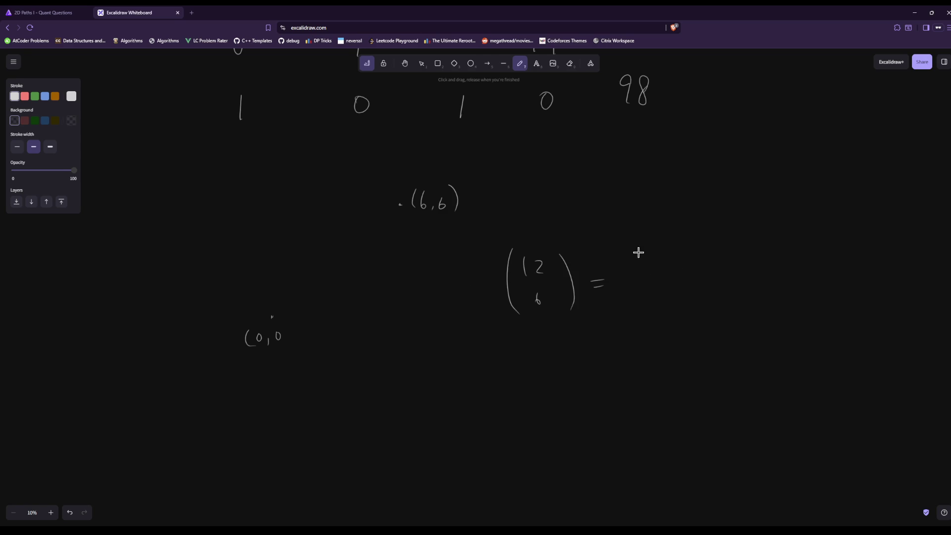
left_click_drag(643, 256, 646, 268)
left_click_drag(652, 257, 656, 260)
mouse_move(755, 258)
left_mouse_down()
mouse_move(756, 275)
mouse_move(739, 267)
left_mouse_up()
mouse_move(771, 264)
left_mouse_down()
mouse_move(790, 258)
mouse_move(825, 276)
left_mouse_up()
left_click_drag(627, 306, 846, 293)
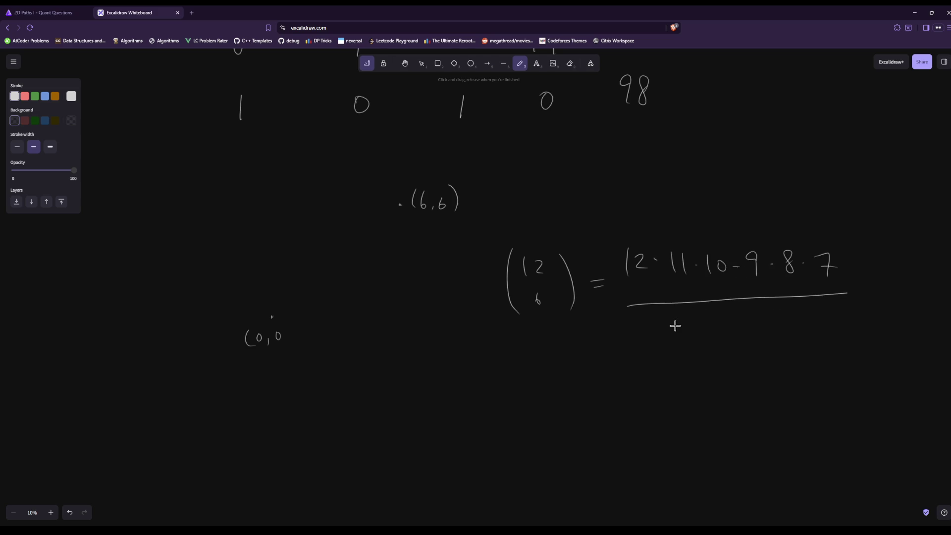
Strike out 12, 10, 8 and 9, noting leftovers 2, 2, 2 and 3
left_click_drag(622, 291, 647, 244)
left_click_drag(631, 212, 648, 225)
left_click_drag(704, 283, 724, 250)
left_click_drag(708, 214, 724, 228)
left_click_drag(777, 281, 799, 249)
left_click_drag(786, 209, 800, 222)
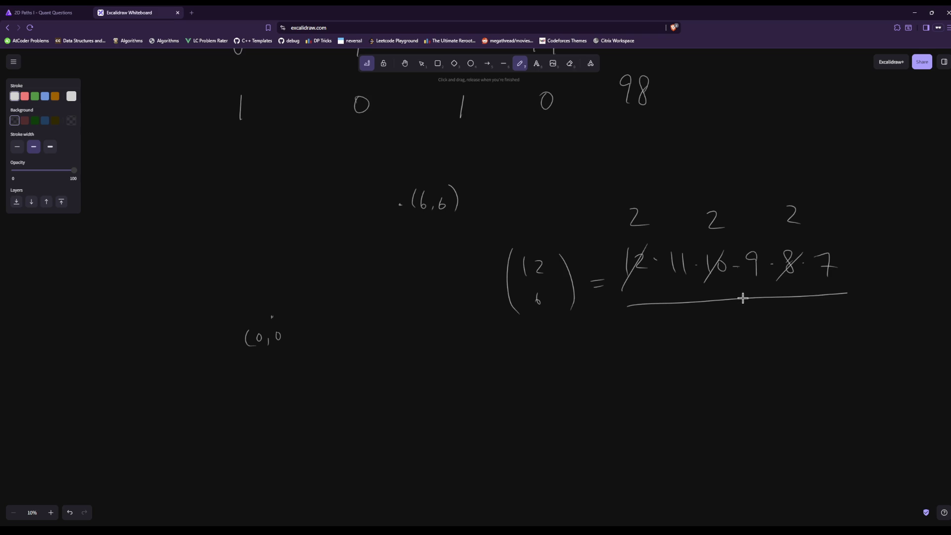
left_click_drag(742, 281, 758, 252)
left_click_drag(755, 216, 752, 229)
left_click_drag(620, 238, 655, 205)
Write the simplified product 2·3·2·77 and rewrite it as 12·77
left_click(601, 369)
left_click(656, 375)
mouse_move(670, 365)
left_mouse_down()
mouse_move(685, 381)
mouse_move(752, 381)
left_mouse_up()
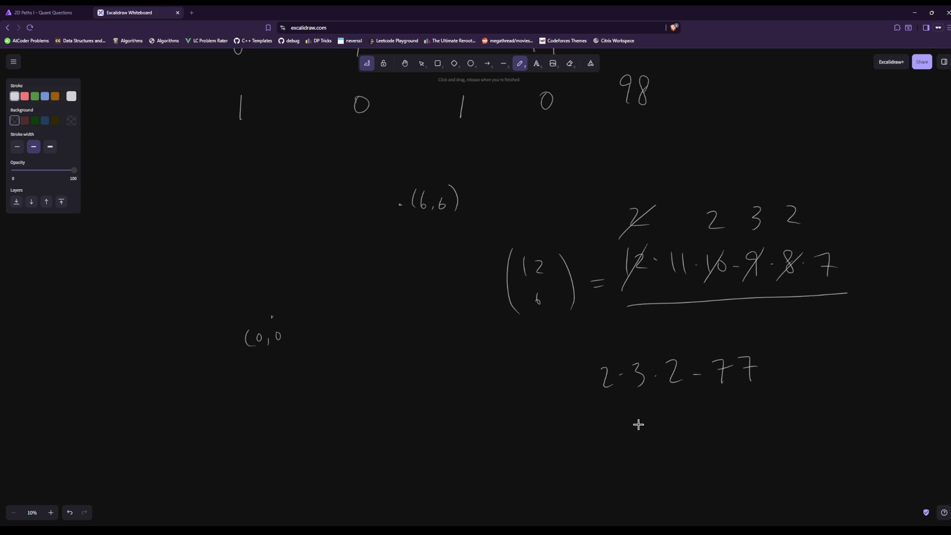
left_click_drag(644, 418, 655, 433)
left_click_drag(665, 422, 714, 435)
Add 154 and 77 in a column sum to reach 924
scroll(531, 216, "down", 3)
mouse_move(600, 331)
left_mouse_down()
mouse_move(598, 341)
mouse_move(623, 341)
left_mouse_up()
mouse_move(626, 341)
left_mouse_down()
mouse_move(635, 376)
mouse_move(599, 421)
mouse_move(625, 418)
left_mouse_up()
left_click_drag(565, 411, 565, 430)
mouse_move(555, 435)
left_mouse_down()
mouse_move(663, 431)
mouse_move(647, 482)
mouse_move(642, 477)
left_mouse_up()
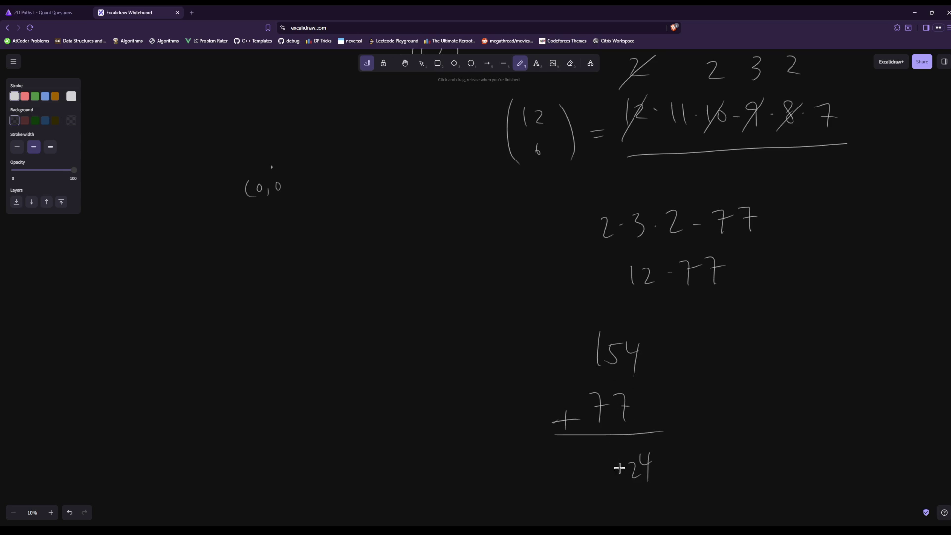
left_click_drag(606, 451, 618, 477)
scroll(884, 300, "up", 7)
scroll(873, 308, "down", 2)
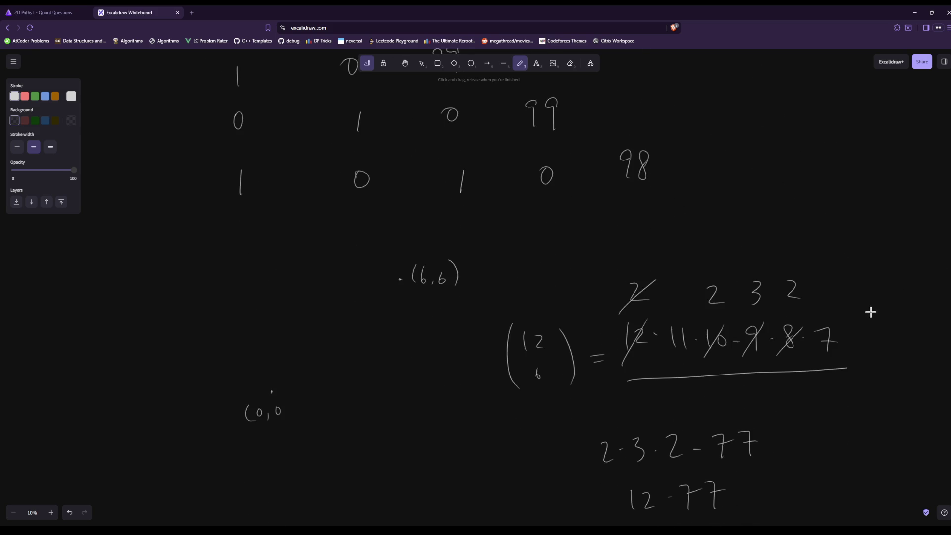
left_click(60, 11)
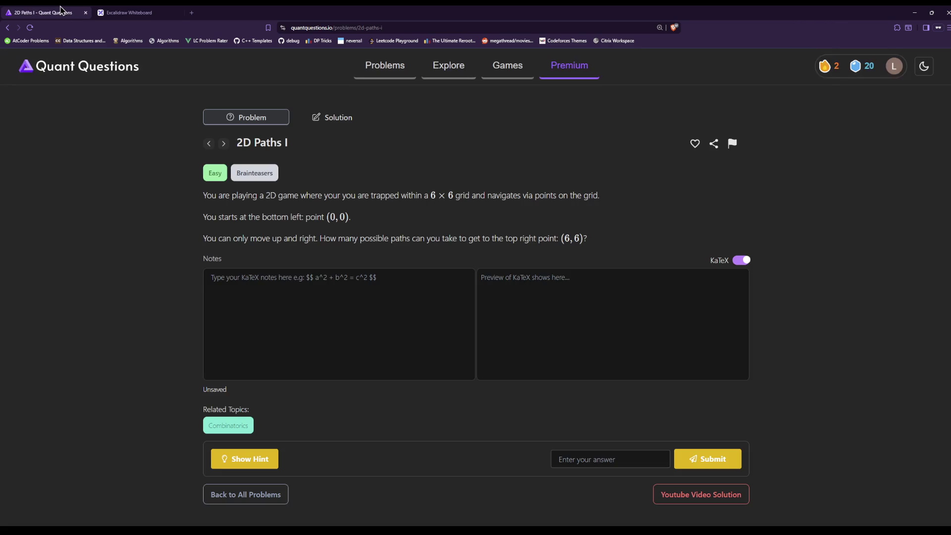
Enter 924 in the 2D Paths I answer field
left_click(127, 12)
scroll(542, 292, "down", 2)
scroll(542, 294, "down", 2)
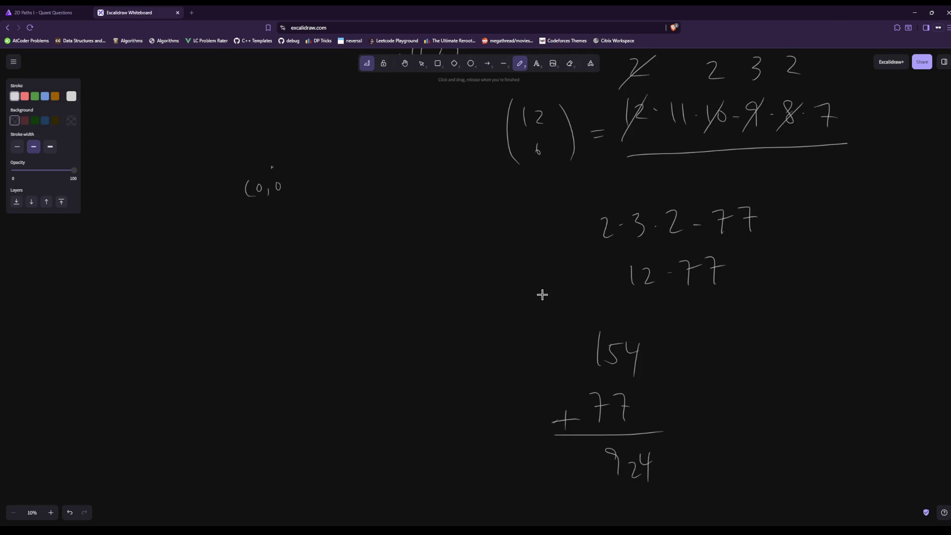
left_click(54, 12)
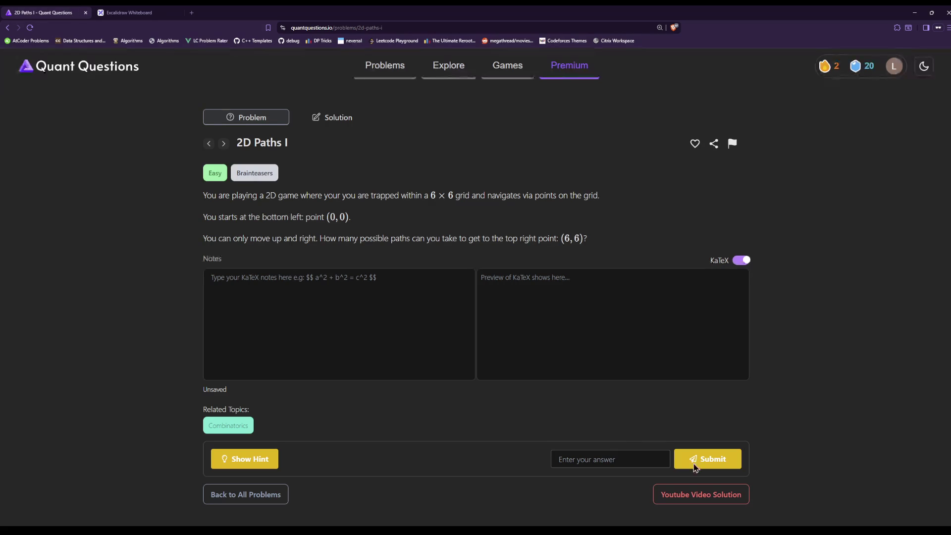
left_click(640, 464)
type("924")
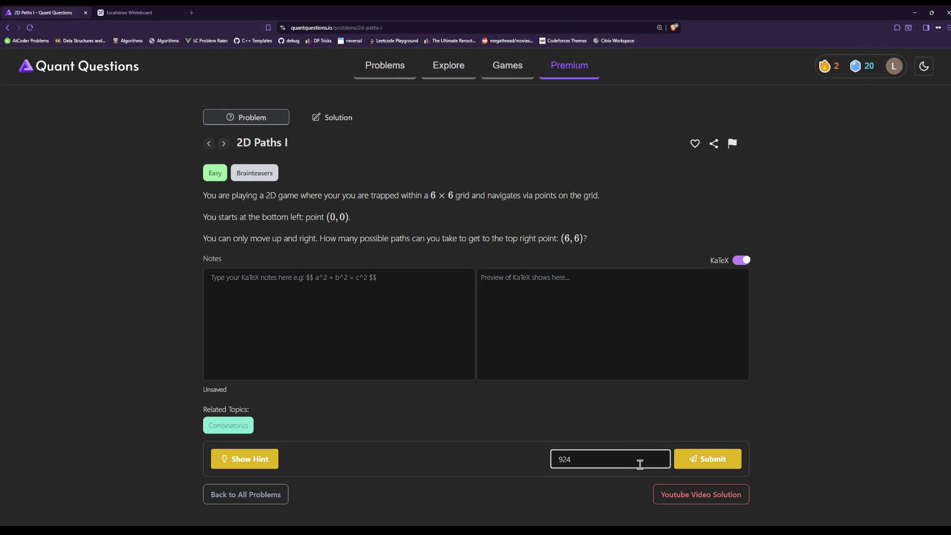
Scroll the whiteboard to review the 154 + 77 = 924 working
left_click(124, 11)
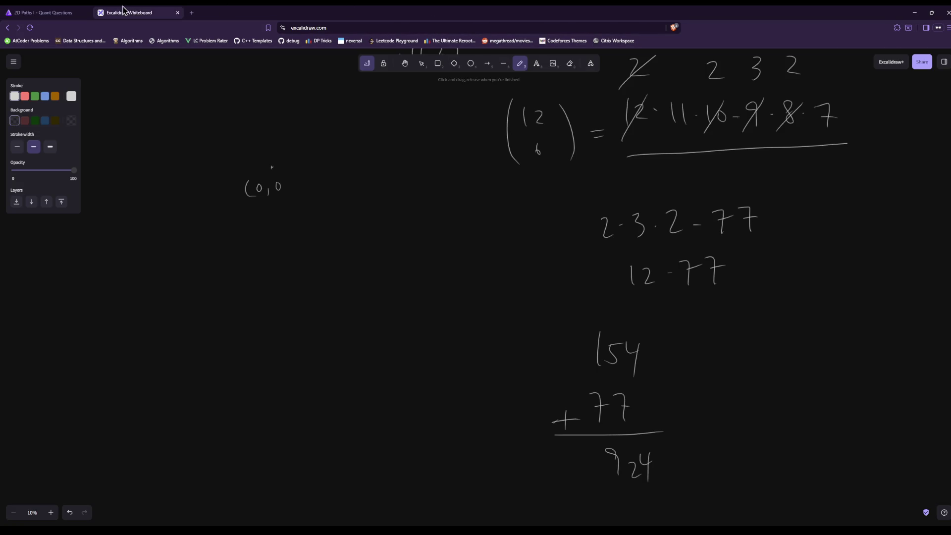
scroll(820, 476, "up", 5)
scroll(718, 439, "down", 3)
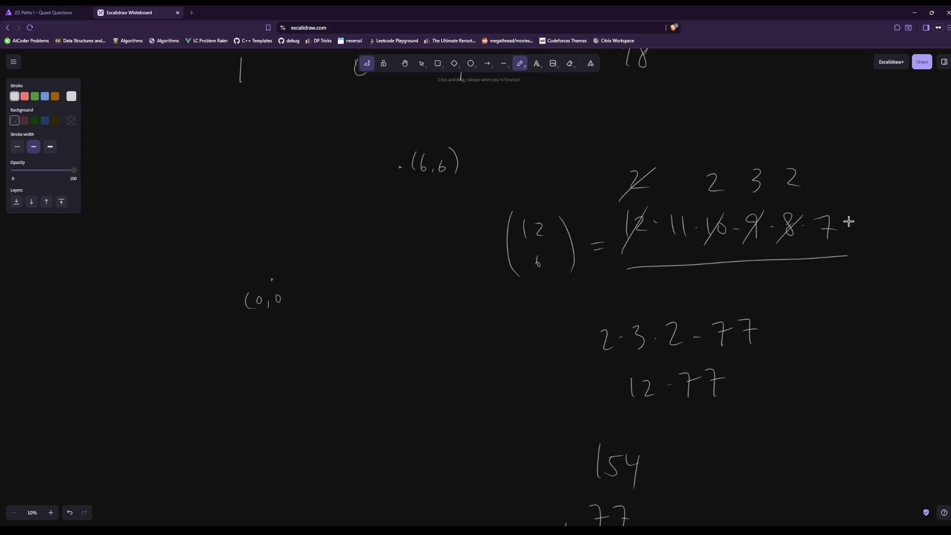
scroll(848, 221, "down", 3)
scroll(842, 248, "up", 2)
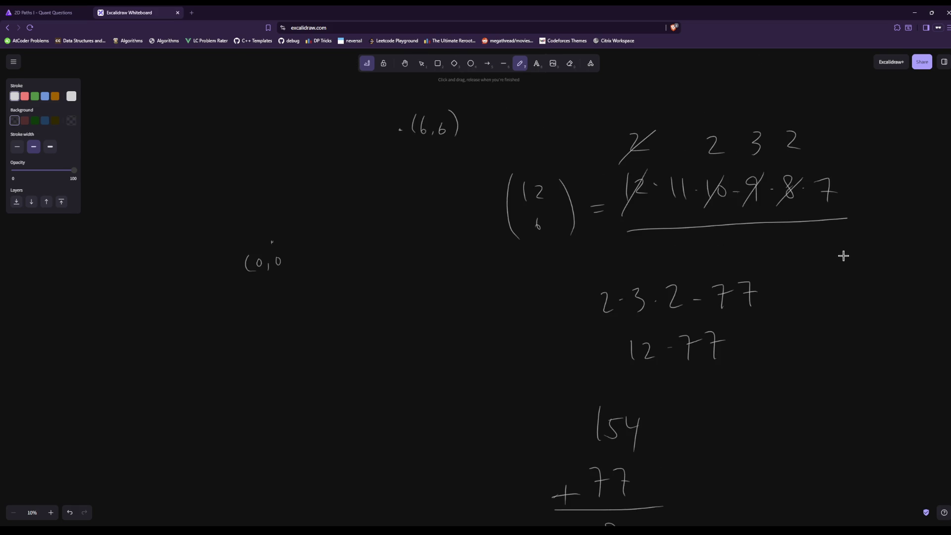
scroll(817, 297, "down", 3)
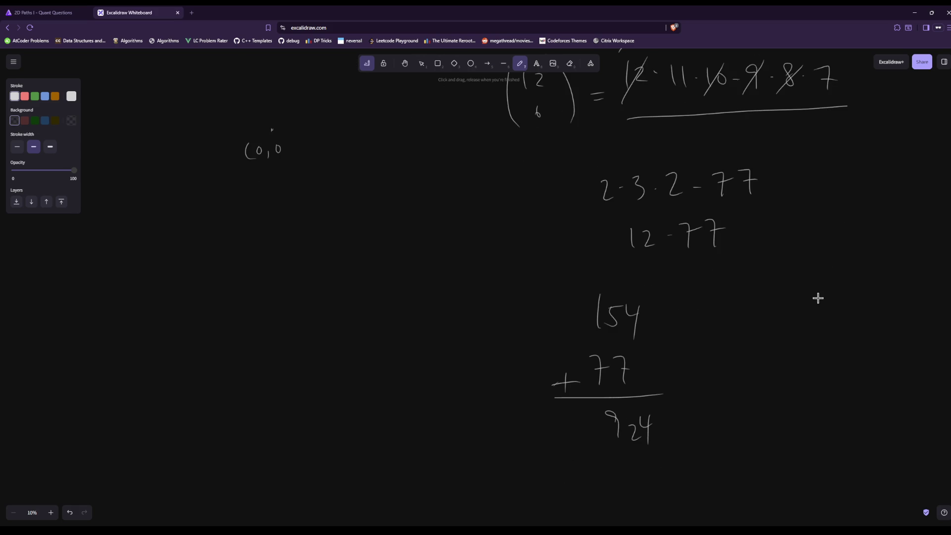
Submit 924 for 2D Paths I and return to the problem list
left_click(79, 10)
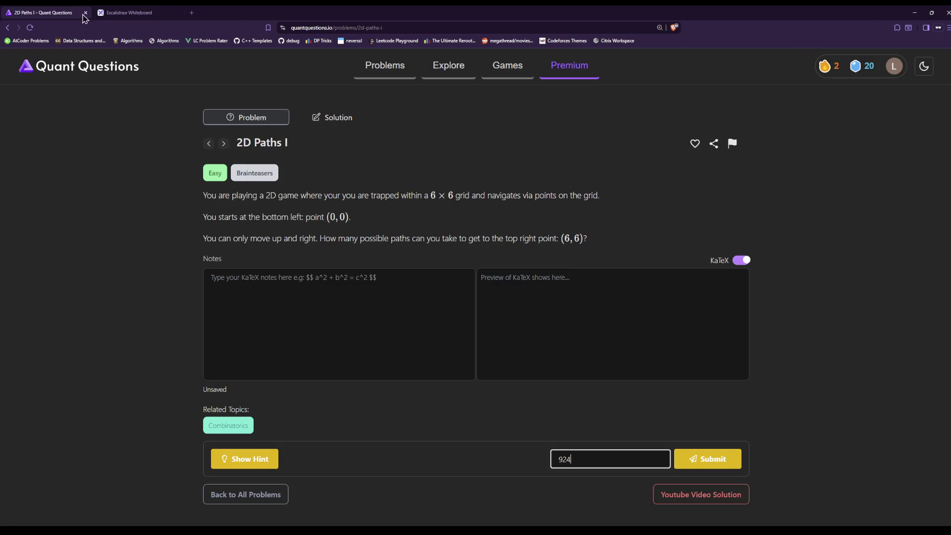
left_click(694, 458)
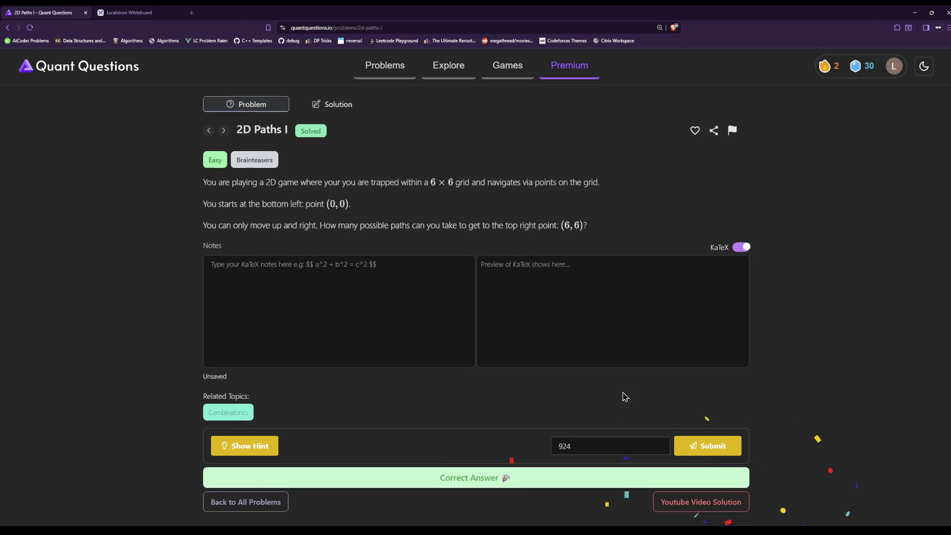
left_click(7, 27)
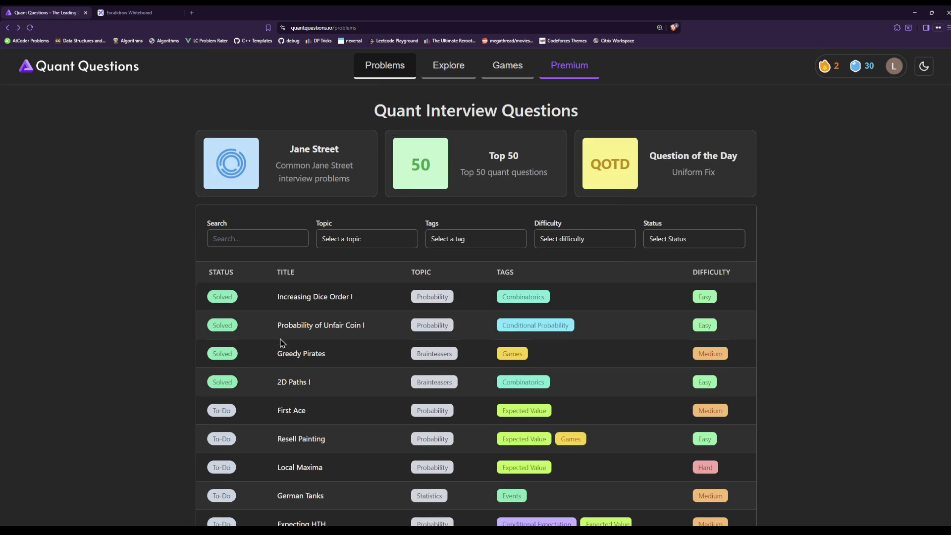
Open the First Ace problem in a new tab, then scroll the whiteboard to empty canvas
middle_click(314, 339)
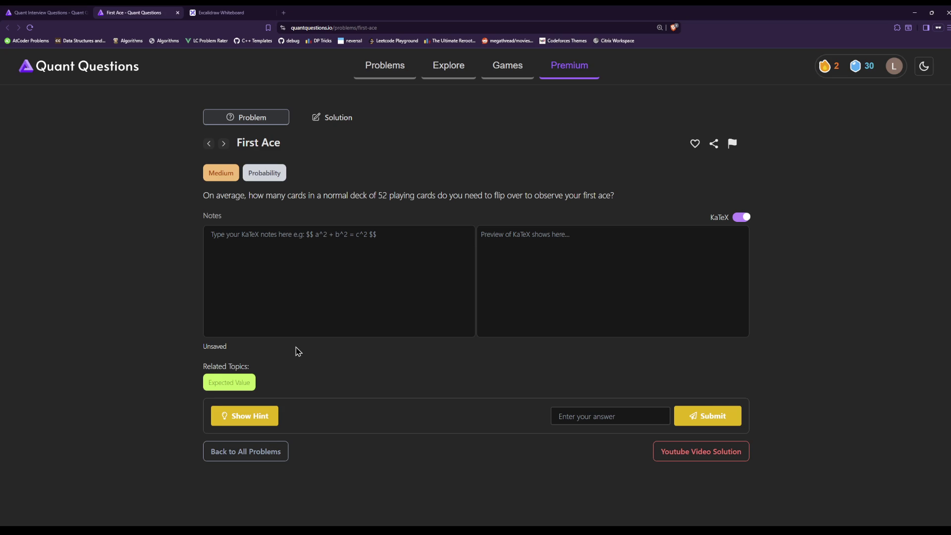
scroll(298, 351, "down", 1)
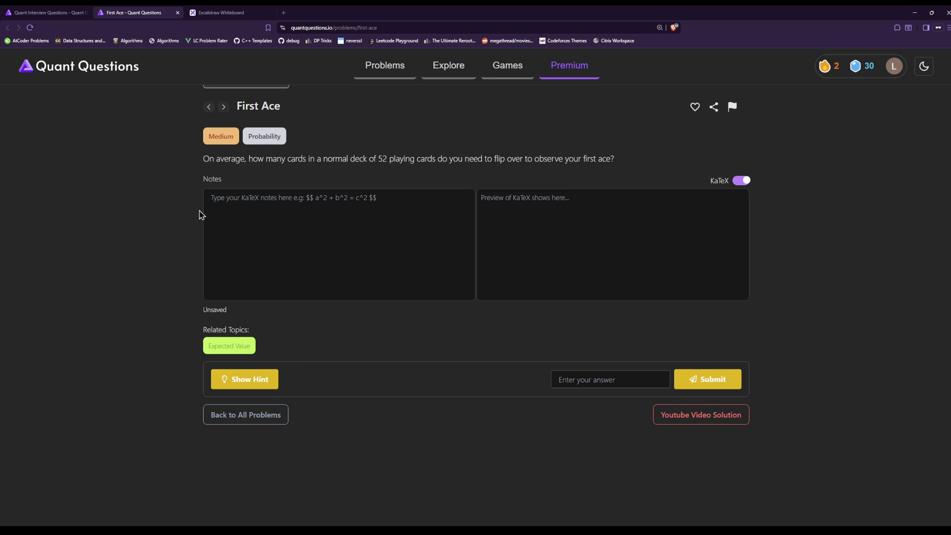
left_click(231, 12)
scroll(453, 439, "down", 5)
scroll(453, 438, "down", 5)
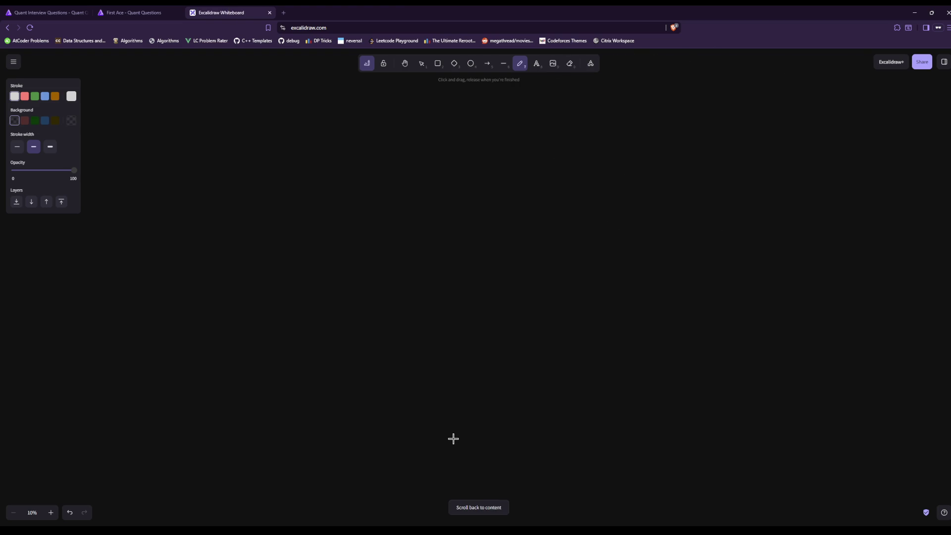
Handwrite the heading E[# of flips before first ace]
mouse_move(215, 151)
left_mouse_down()
mouse_move(233, 174)
mouse_move(229, 183)
left_mouse_up()
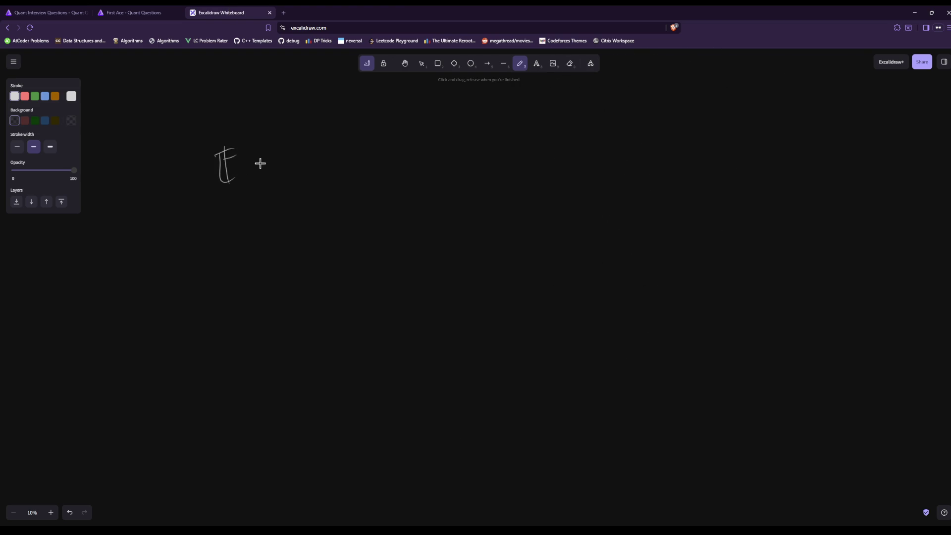
mouse_move(250, 146)
left_mouse_down()
mouse_move(256, 182)
mouse_move(276, 168)
left_mouse_up()
left_click_drag(270, 159, 268, 175)
mouse_move(275, 157)
left_mouse_down()
mouse_move(273, 173)
mouse_move(310, 154)
mouse_move(307, 182)
left_mouse_up()
mouse_move(331, 147)
left_mouse_down()
mouse_move(332, 184)
mouse_move(339, 158)
mouse_move(372, 172)
left_mouse_up()
mouse_move(391, 149)
left_mouse_down()
mouse_move(394, 177)
mouse_move(403, 169)
left_mouse_up()
mouse_move(414, 148)
left_mouse_down()
mouse_move(412, 197)
mouse_move(421, 168)
mouse_move(446, 172)
mouse_move(460, 197)
left_mouse_up()
mouse_move(450, 175)
left_mouse_down()
mouse_move(497, 163)
mouse_move(546, 171)
mouse_move(553, 187)
left_mouse_up()
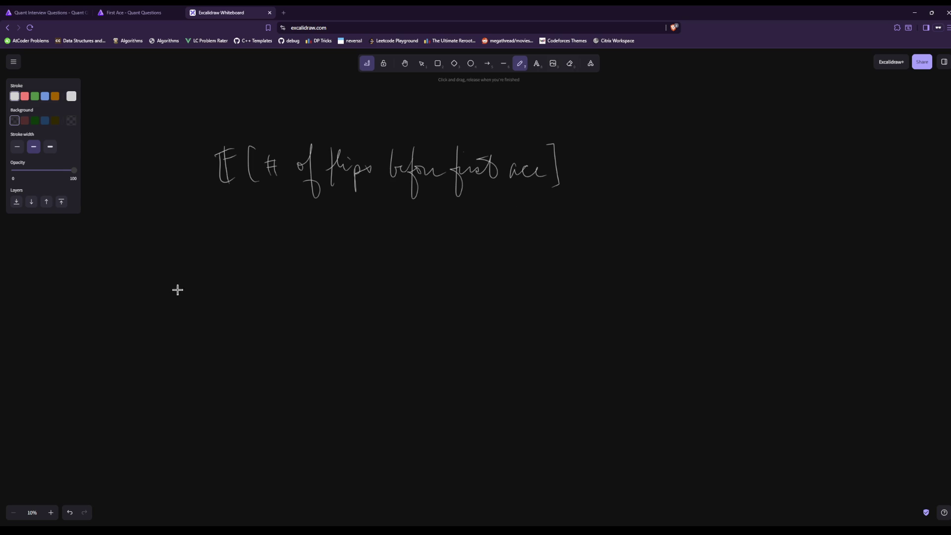
Begin the definition 'Let x_n = # of flips before first ace'
mouse_move(182, 247)
left_mouse_down()
mouse_move(198, 247)
mouse_move(193, 256)
left_mouse_up()
left_click_drag(187, 275, 192, 246)
mouse_move(191, 260)
left_mouse_down()
mouse_move(197, 241)
mouse_move(200, 266)
left_mouse_up()
mouse_move(246, 238)
left_mouse_down()
mouse_move(253, 268)
mouse_move(270, 258)
mouse_move(277, 275)
left_mouse_up()
mouse_move(305, 254)
left_mouse_down()
mouse_move(335, 269)
mouse_move(411, 255)
mouse_move(438, 291)
left_mouse_up()
mouse_move(472, 236)
left_mouse_down()
mouse_move(475, 283)
mouse_move(483, 258)
mouse_move(501, 267)
mouse_move(513, 260)
left_mouse_up()
mouse_move(543, 231)
left_mouse_down()
mouse_move(534, 265)
mouse_move(565, 233)
mouse_move(572, 258)
mouse_move(596, 263)
left_mouse_up()
mouse_move(619, 229)
left_mouse_down()
mouse_move(622, 267)
mouse_move(661, 250)
mouse_move(712, 264)
left_mouse_up()
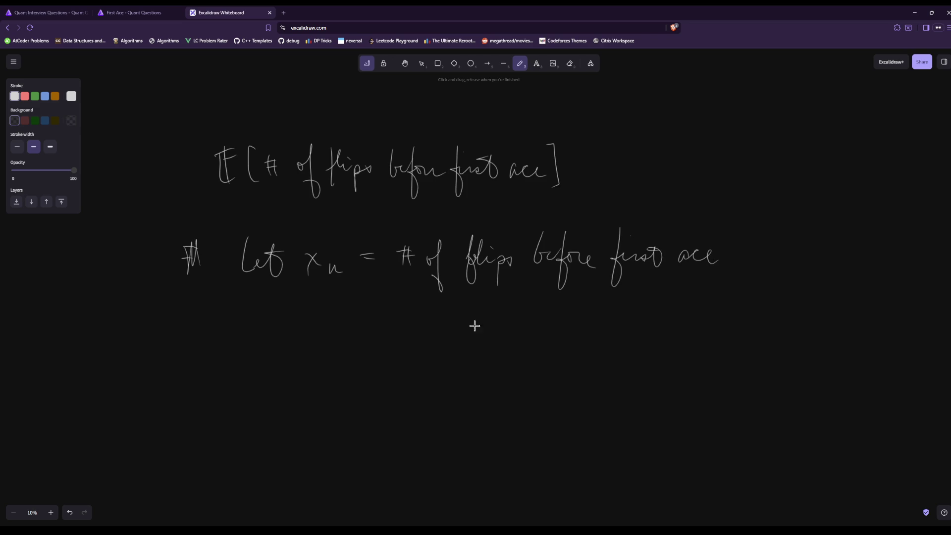
Finish it with 'in a deck of n cards (4 of which are aces)'
mouse_move(455, 305)
left_mouse_down()
mouse_move(462, 316)
mouse_move(540, 318)
mouse_move(577, 293)
mouse_move(584, 317)
left_mouse_up()
mouse_move(638, 304)
left_mouse_down()
mouse_move(721, 320)
mouse_move(724, 294)
mouse_move(765, 317)
mouse_move(785, 305)
mouse_move(854, 314)
left_mouse_up()
mouse_move(432, 355)
left_mouse_down()
mouse_move(560, 357)
mouse_move(558, 379)
left_mouse_up()
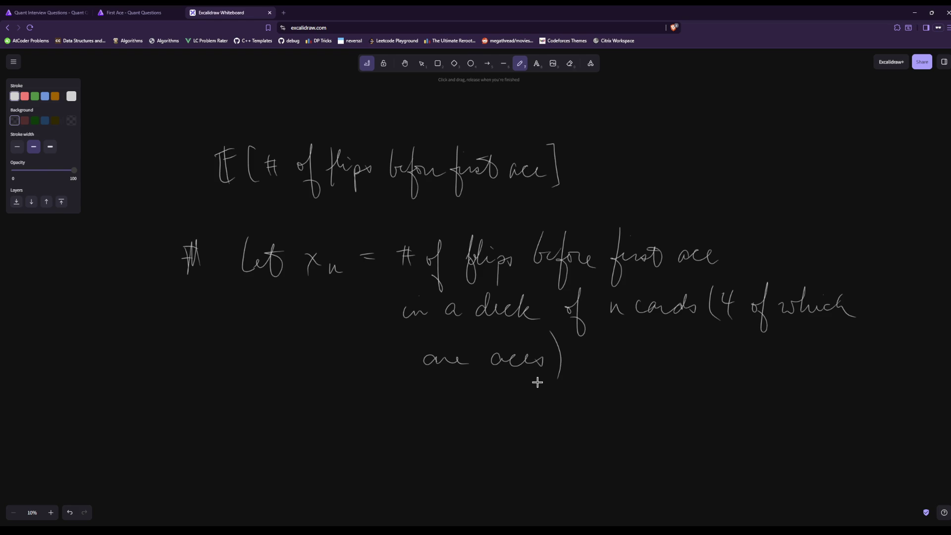
scroll(444, 445, "down", 5)
right_click(443, 445)
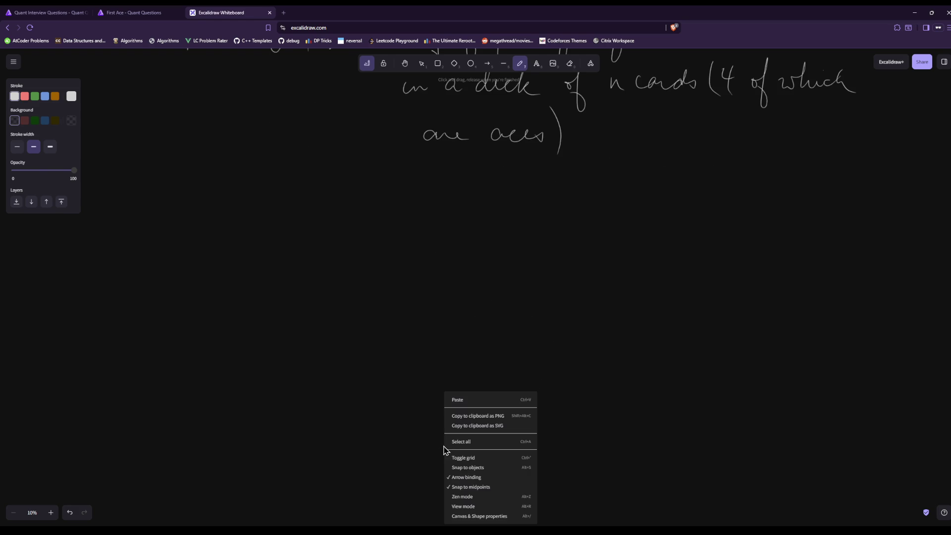
left_click(371, 400)
scroll(372, 400, "up", 5)
scroll(371, 400, "down", 1)
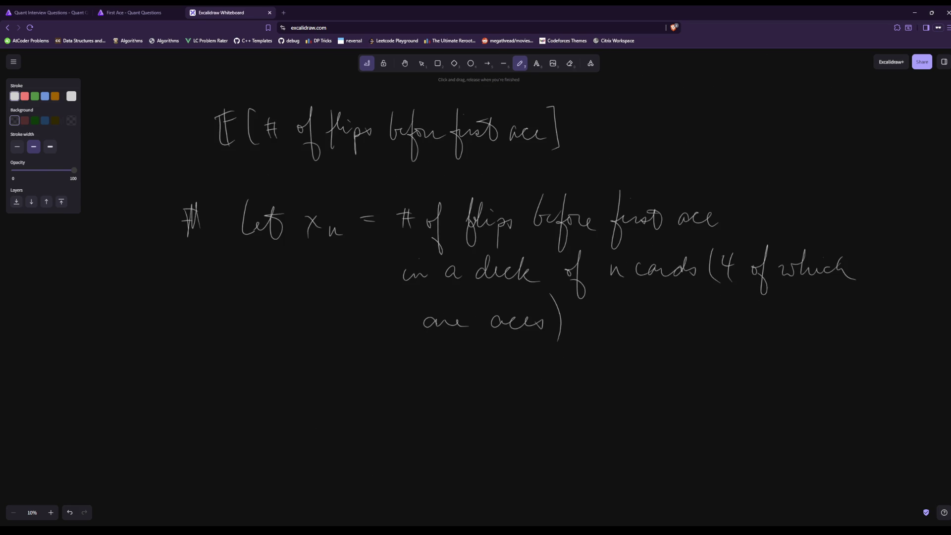
Write the base case x_4 = 1 and begin the recurrence x_n =
left_click_drag(296, 375, 312, 386)
mouse_move(316, 371)
left_mouse_down()
mouse_move(303, 390)
mouse_move(377, 394)
left_mouse_up()
scroll(368, 369, "down", 2)
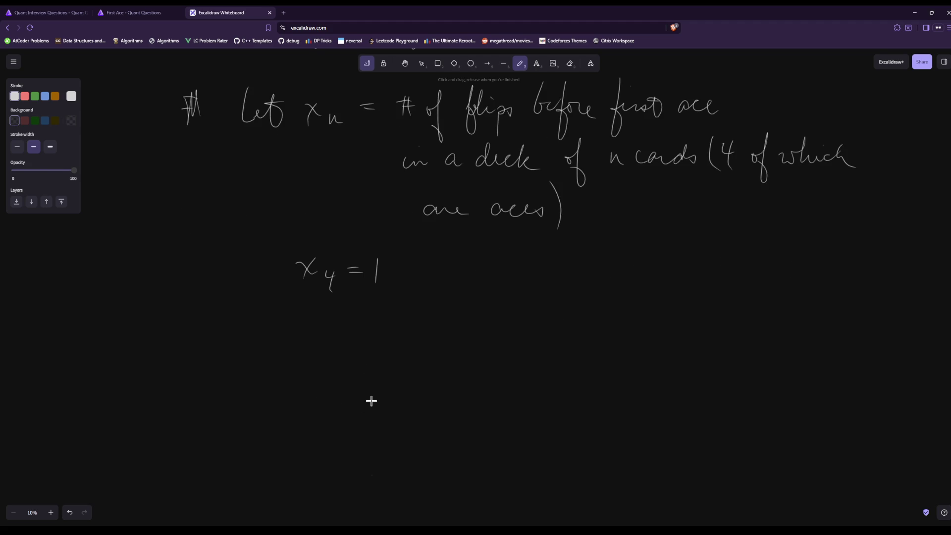
left_click_drag(261, 341, 271, 360)
mouse_move(278, 338)
left_mouse_down()
mouse_move(260, 361)
mouse_move(320, 345)
left_mouse_up()
left_click_drag(309, 352, 320, 351)
Continue the recurrence as 4/n·1 + (n−4)/n·(x_{n−1} + 1)
left_click_drag(360, 323, 381, 378)
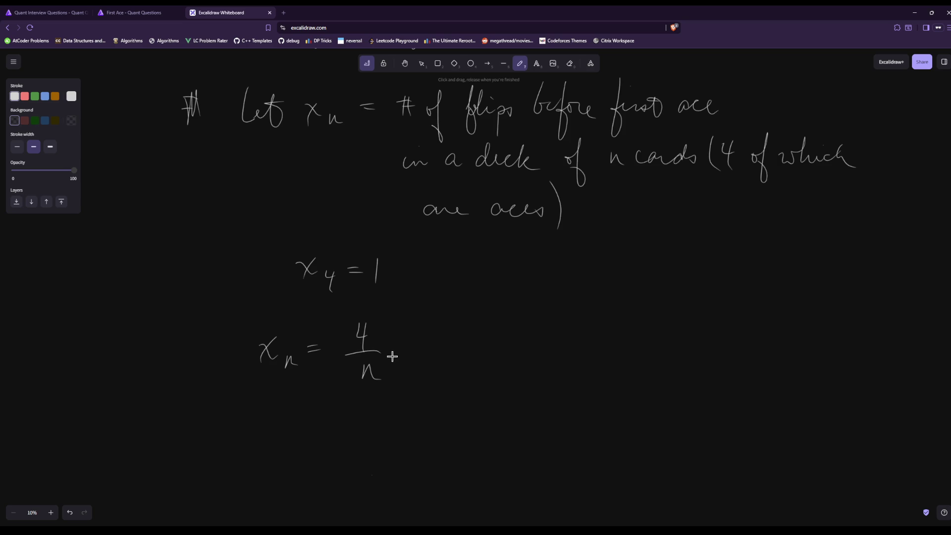
mouse_move(416, 340)
left_mouse_down()
mouse_move(419, 363)
mouse_move(458, 348)
left_mouse_up()
left_click_drag(451, 342, 452, 360)
left_click_drag(481, 331, 491, 345)
left_click_drag(498, 333, 527, 335)
mouse_move(524, 320)
left_mouse_down()
mouse_move(533, 350)
mouse_move(523, 378)
left_mouse_up()
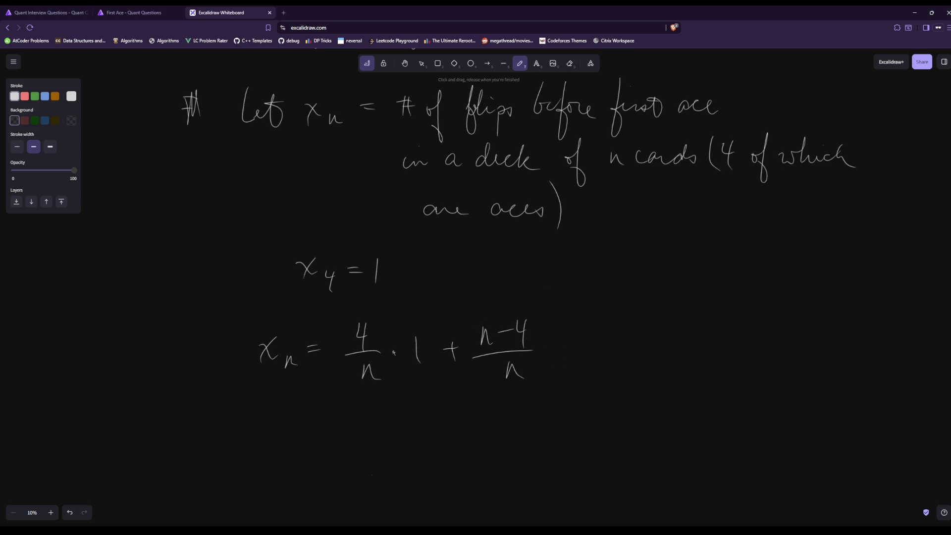
left_click(544, 350)
mouse_move(560, 337)
left_mouse_down()
mouse_move(568, 360)
mouse_move(605, 360)
left_mouse_up()
left_click_drag(610, 349, 633, 360)
left_click_drag(554, 313, 566, 372)
left_click_drag(651, 345, 668, 345)
mouse_move(661, 337)
left_mouse_down()
mouse_move(660, 355)
mouse_move(680, 357)
left_mouse_up()
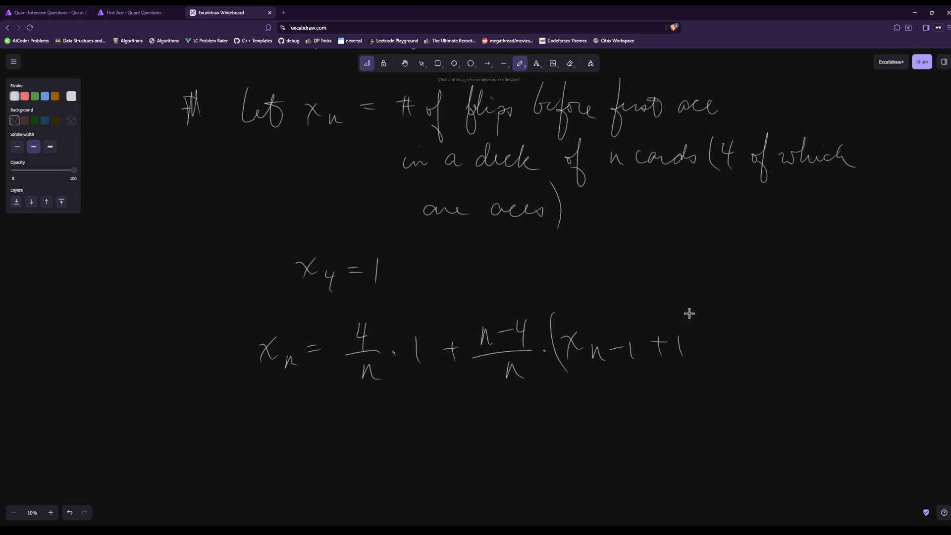
left_click_drag(690, 311, 695, 368)
Simplify it to = 1 + (n−4)/n · x_{n−1}, then begin an x_52 note
left_click_drag(312, 424, 327, 424)
mouse_move(311, 431)
left_mouse_down()
mouse_move(371, 451)
mouse_move(389, 435)
left_mouse_up()
mouse_move(383, 430)
left_mouse_down()
mouse_move(382, 446)
mouse_move(437, 433)
left_mouse_up()
left_click_drag(477, 407, 474, 437)
mouse_move(422, 449)
left_mouse_down()
mouse_move(476, 446)
mouse_move(470, 471)
left_mouse_up()
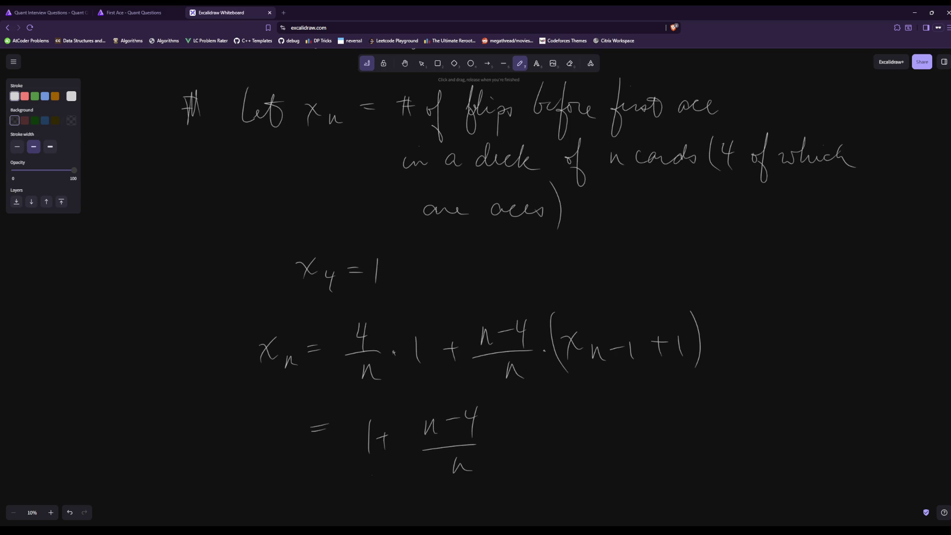
left_click(490, 441)
mouse_move(511, 437)
left_mouse_down()
mouse_move(522, 460)
mouse_move(566, 450)
left_mouse_up()
left_click_drag(571, 447, 569, 460)
scroll(386, 408, "down", 2)
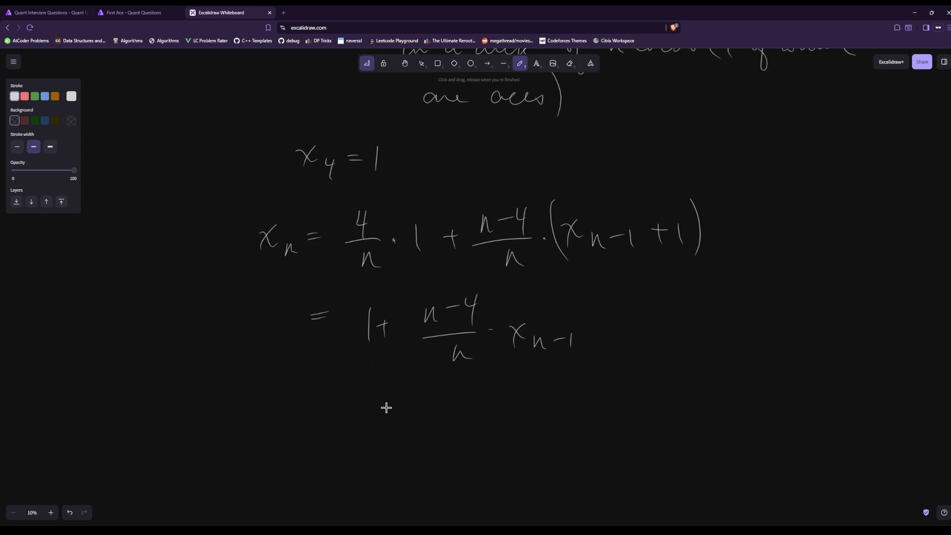
mouse_move(59, 290)
left_mouse_down()
mouse_move(74, 307)
mouse_move(99, 292)
left_mouse_up()
Finish the x52 label at left and begin the x5 line with x5 = 1 +
left_click_drag(104, 297, 121, 307)
scroll(671, 410, "down", 2)
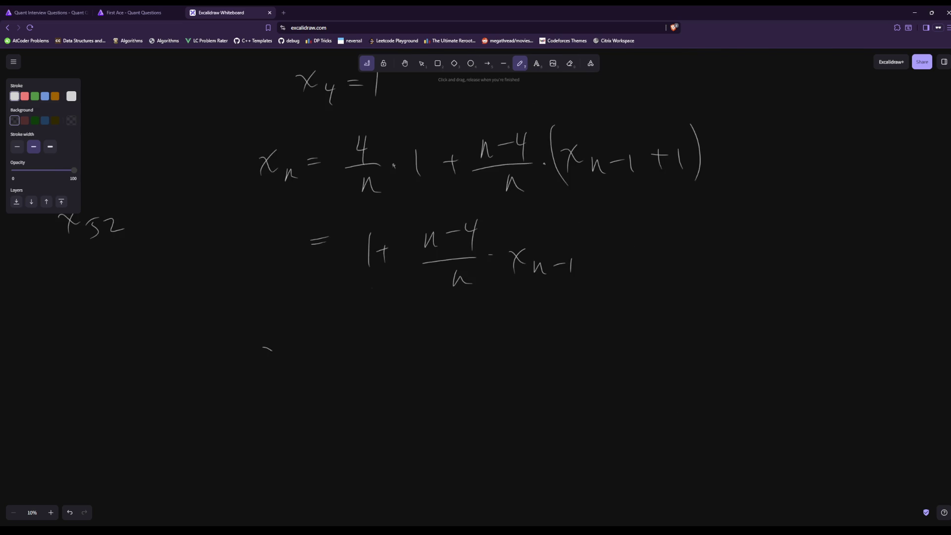
left_click_drag(263, 347, 280, 357)
left_click_drag(278, 345, 267, 360)
left_click_drag(291, 356, 286, 370)
left_click_drag(289, 353, 303, 350)
left_click_drag(311, 354, 319, 358)
left_click_drag(345, 340, 345, 369)
mouse_move(357, 355)
left_mouse_down()
mouse_move(371, 354)
mouse_move(365, 362)
left_mouse_up()
Complete the x5 line with the fraction 1/5 and the result 6/5
mouse_move(402, 330)
left_mouse_down()
mouse_move(401, 349)
mouse_move(420, 348)
left_mouse_up()
left_click_drag(401, 360, 406, 381)
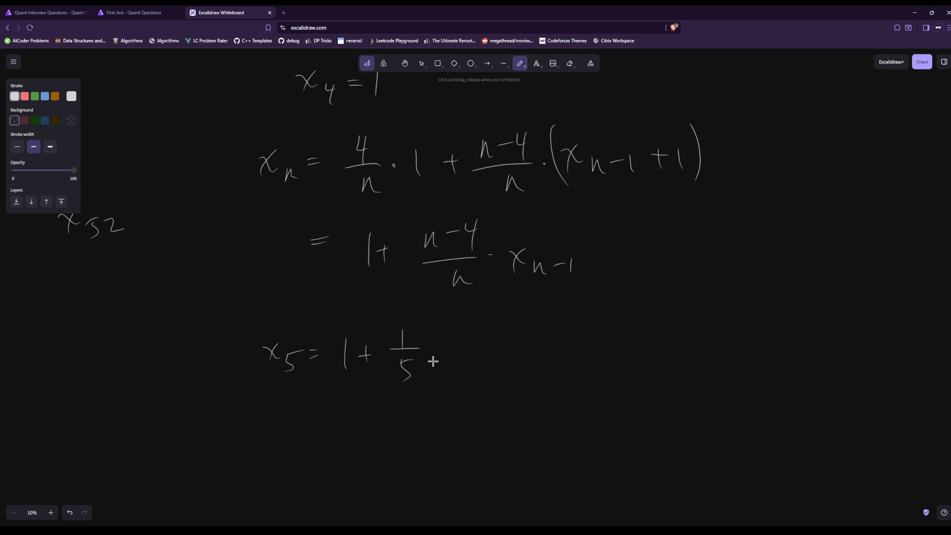
left_click(434, 354)
left_click_drag(434, 355, 442, 352)
left_click_drag(435, 361, 447, 360)
mouse_move(472, 325)
left_mouse_down()
mouse_move(467, 344)
mouse_move(479, 353)
left_mouse_up()
left_click_drag(468, 365, 467, 383)
left_click_drag(466, 362, 479, 360)
Write x6 = 1 + 2/6 · 6/5 below the x5 line
left_click_drag(260, 416, 280, 431)
mouse_move(278, 415)
left_mouse_down()
mouse_move(266, 431)
mouse_move(291, 445)
left_mouse_up()
left_click_drag(311, 430, 357, 450)
left_click_drag(364, 433, 380, 431)
left_click_drag(374, 424, 375, 442)
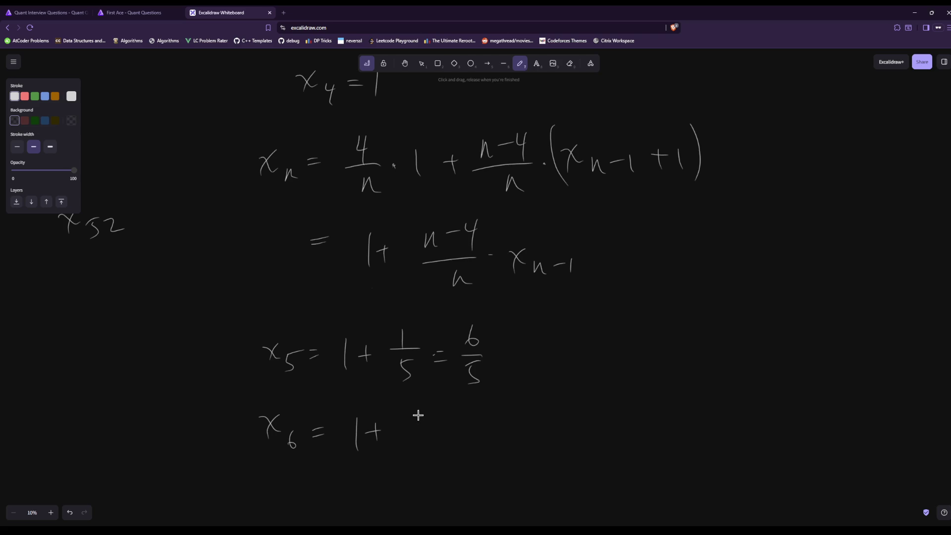
left_click_drag(422, 417, 434, 428)
mouse_move(411, 439)
left_mouse_down()
mouse_move(447, 434)
mouse_move(423, 458)
left_mouse_up()
left_click_drag(498, 416, 497, 463)
scroll(456, 521, "down", 3)
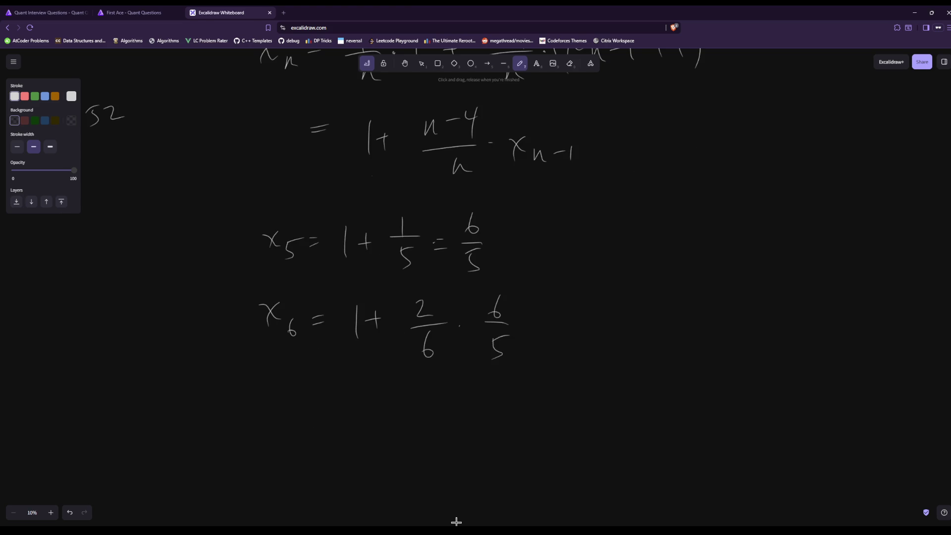
scroll(456, 521, "up", 1)
scroll(456, 521, "down", 1)
Cancel the 6s to get 1 + 2/5 and conclude x6 = 7/5
left_click_drag(540, 324, 553, 330)
left_click_drag(417, 365, 507, 296)
mouse_move(582, 310)
left_mouse_down()
mouse_move(583, 339)
mouse_move(610, 321)
left_mouse_up()
left_click_drag(602, 314, 602, 334)
left_click_drag(630, 296, 643, 307)
mouse_move(619, 324)
left_mouse_down()
mouse_move(644, 322)
mouse_move(631, 356)
left_mouse_up()
left_click_drag(671, 319, 686, 318)
left_click_drag(672, 326, 687, 325)
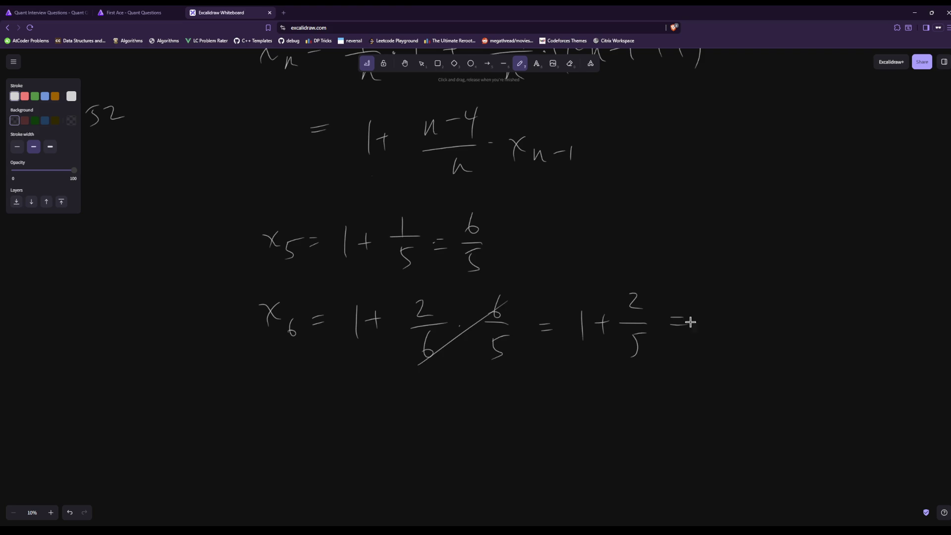
mouse_move(708, 291)
left_mouse_down()
mouse_move(720, 290)
mouse_move(719, 310)
left_mouse_up()
left_click_drag(710, 301, 735, 300)
left_click_drag(708, 318, 734, 318)
mouse_move(716, 331)
left_mouse_down()
mouse_move(708, 350)
mouse_move(732, 328)
left_mouse_up()
scroll(524, 367, "up", 2)
scroll(417, 229, "up", 3)
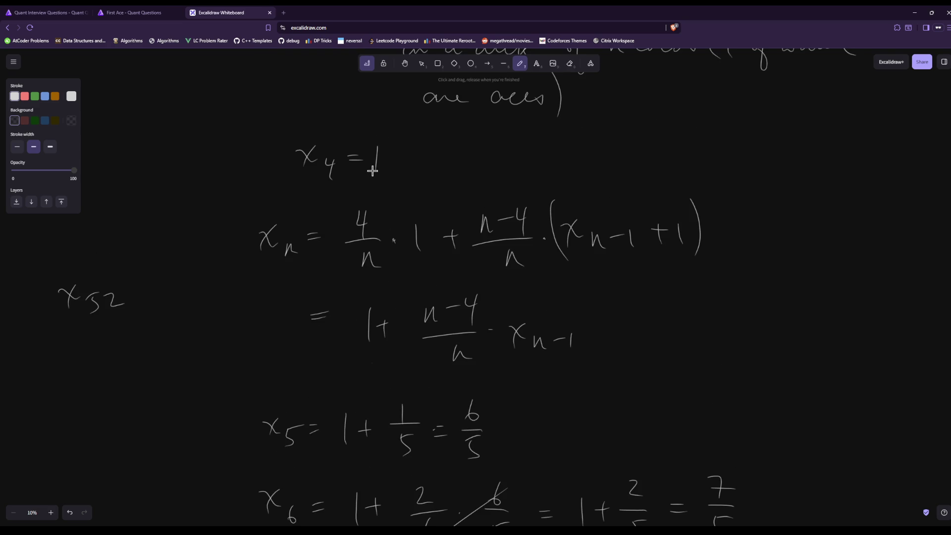
Add = 5/5 after x4 = 1 so it matches the later terms
mouse_move(397, 156)
left_mouse_down()
mouse_move(409, 156)
mouse_move(432, 197)
left_mouse_up()
scroll(450, 172, "down", 6)
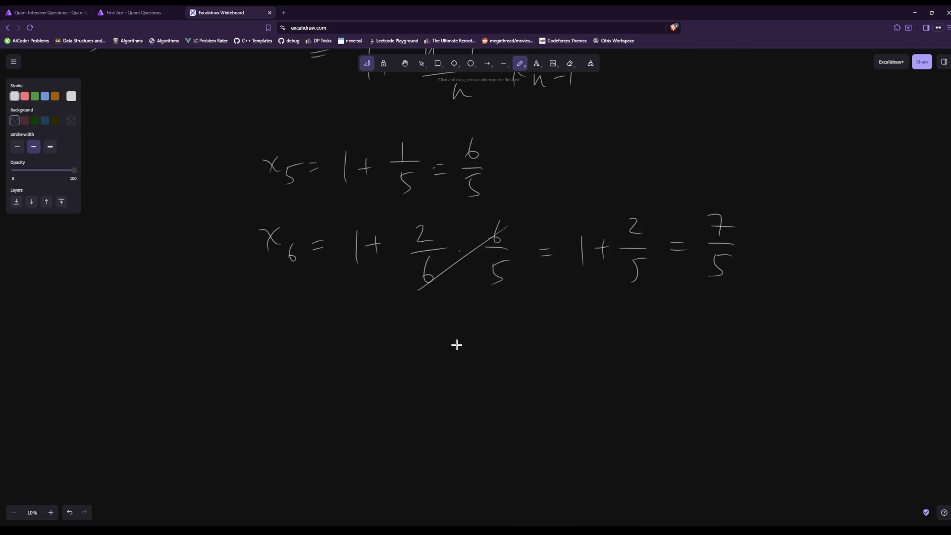
scroll(456, 345, "up", 6)
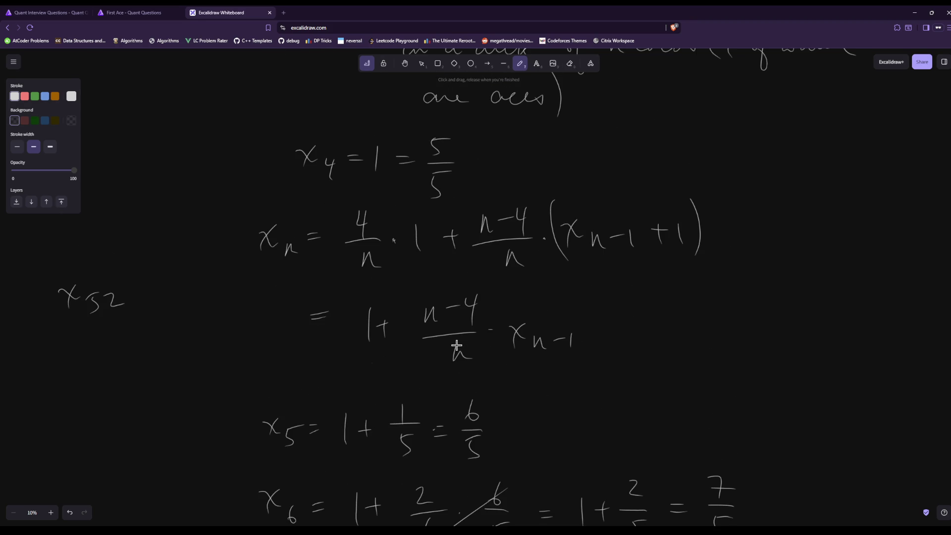
scroll(535, 423, "down", 4)
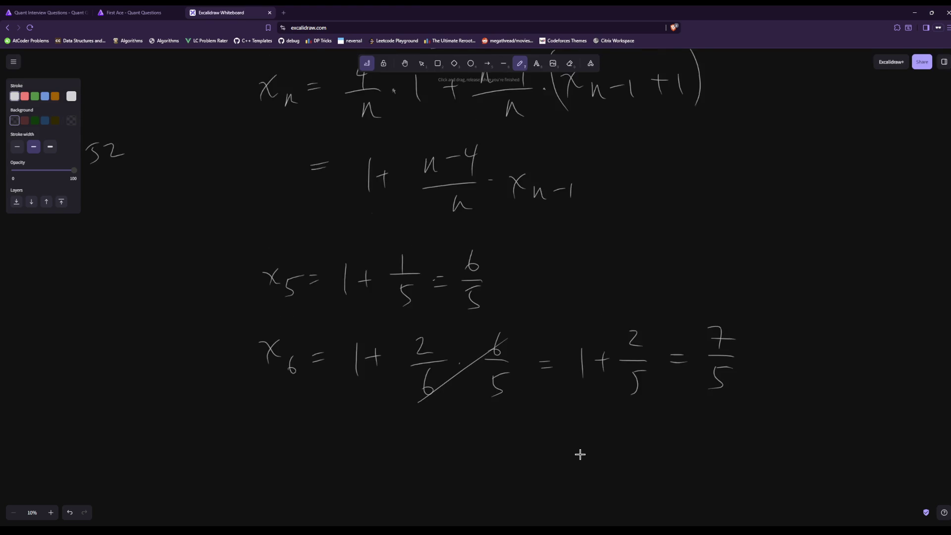
scroll(589, 325, "up", 2)
scroll(651, 345, "down", 1)
scroll(605, 331, "down", 1)
scroll(501, 304, "up", 3)
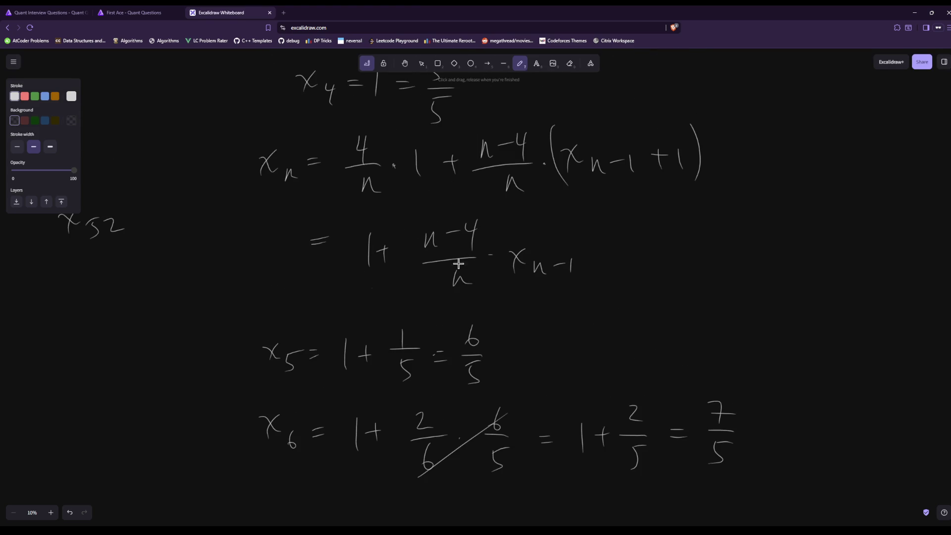
scroll(520, 337, "down", 2)
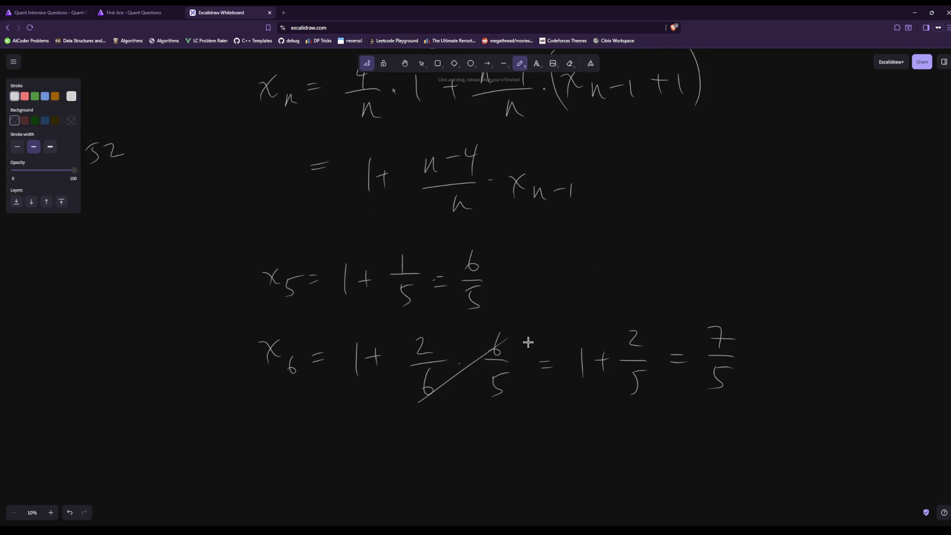
scroll(528, 343, "down", 2)
scroll(529, 344, "up", 4)
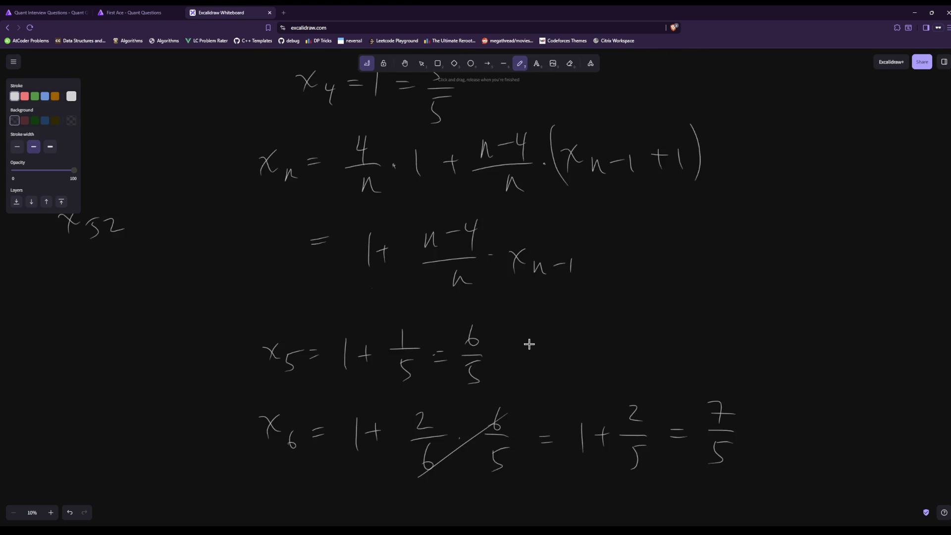
scroll(529, 344, "down", 1)
scroll(529, 343, "up", 3)
scroll(528, 345, "down", 7)
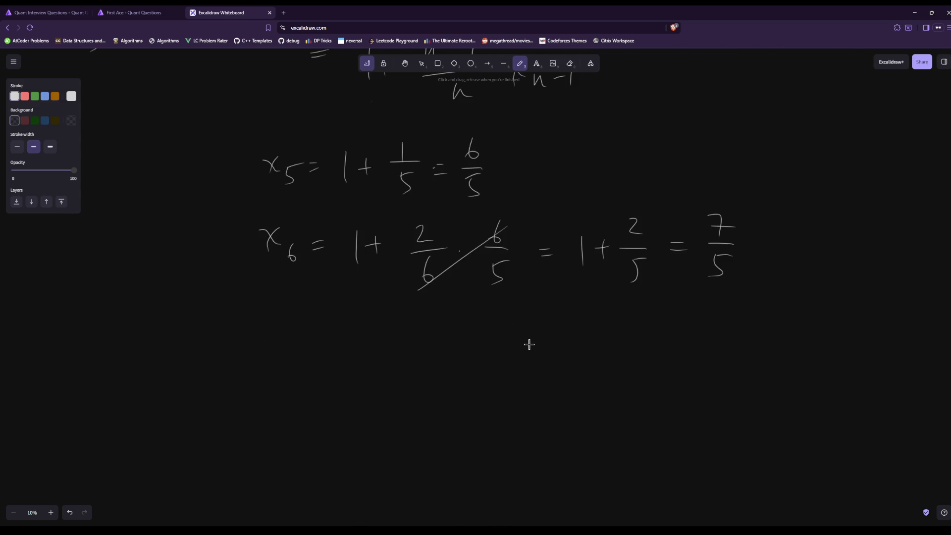
Write x7 = 1 + 3/7 · 7/5, cancel the 7s, and reach 8/5
mouse_move(260, 322)
left_mouse_down()
mouse_move(279, 339)
mouse_move(266, 342)
left_mouse_up()
mouse_move(288, 329)
left_mouse_down()
mouse_move(295, 351)
mouse_move(310, 336)
left_mouse_up()
left_click_drag(323, 330, 334, 330)
mouse_move(322, 337)
left_mouse_down()
mouse_move(370, 344)
mouse_move(392, 330)
left_mouse_up()
left_click_drag(385, 319, 383, 342)
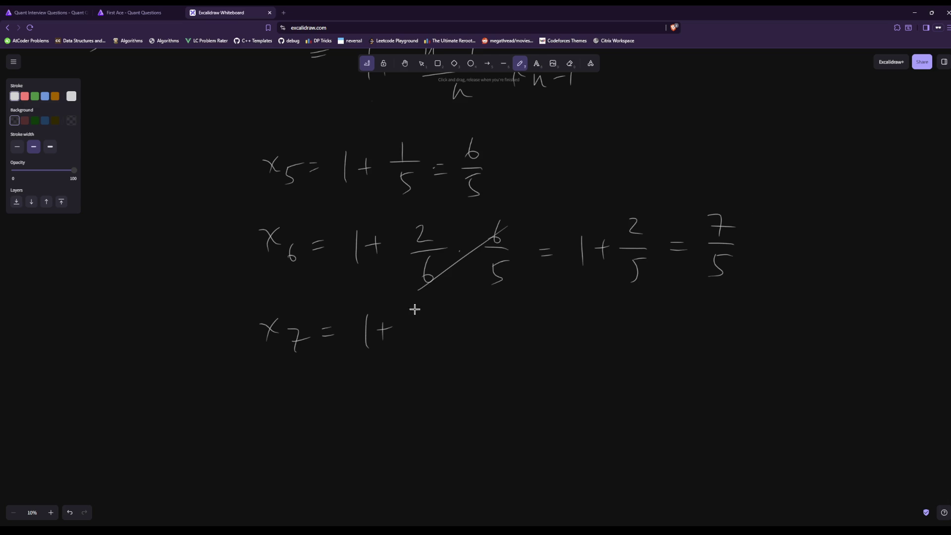
mouse_move(414, 307)
left_mouse_down()
mouse_move(418, 322)
mouse_move(449, 327)
left_mouse_up()
mouse_move(420, 342)
left_mouse_down()
mouse_move(429, 369)
mouse_move(445, 352)
left_mouse_up()
mouse_move(494, 305)
left_mouse_down()
mouse_move(502, 329)
mouse_move(520, 317)
left_mouse_up()
mouse_move(494, 335)
left_mouse_down()
mouse_move(519, 333)
mouse_move(497, 370)
left_mouse_up()
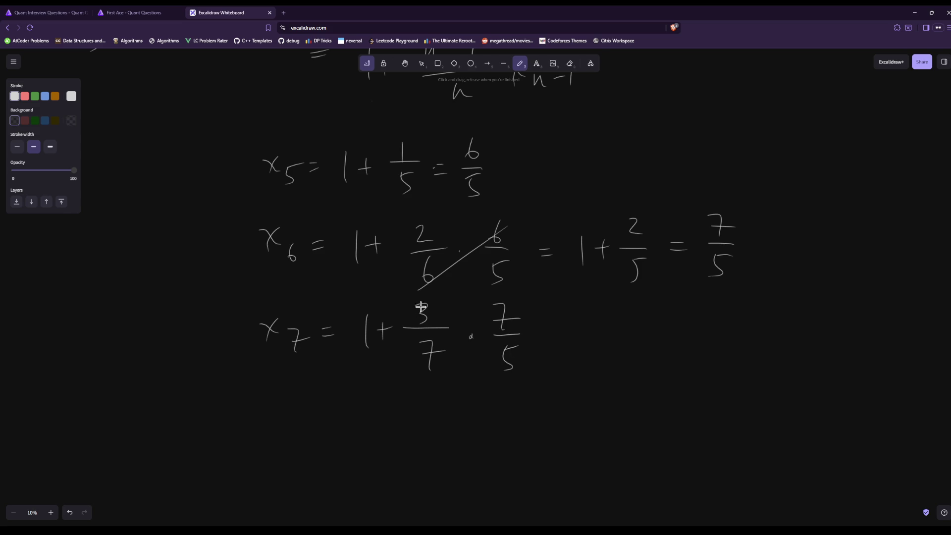
mouse_move(414, 375)
left_mouse_down()
mouse_move(518, 304)
mouse_move(559, 327)
left_mouse_up()
left_click_drag(544, 335, 560, 334)
mouse_move(592, 301)
left_mouse_down()
mouse_move(598, 312)
mouse_move(595, 301)
left_mouse_up()
mouse_move(581, 340)
left_mouse_down()
mouse_move(613, 339)
mouse_move(593, 375)
mouse_move(613, 349)
left_mouse_up()
scroll(530, 344, "down", 1)
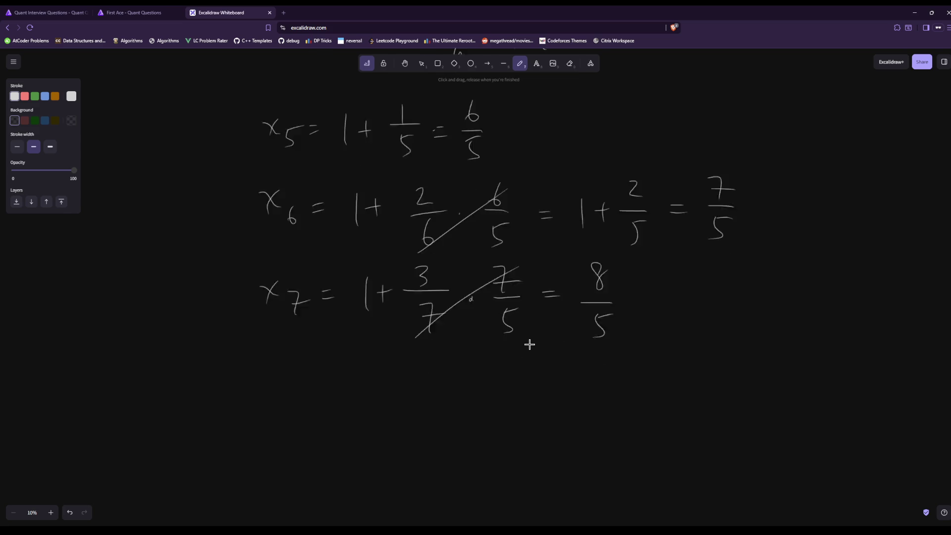
scroll(529, 344, "down", 2)
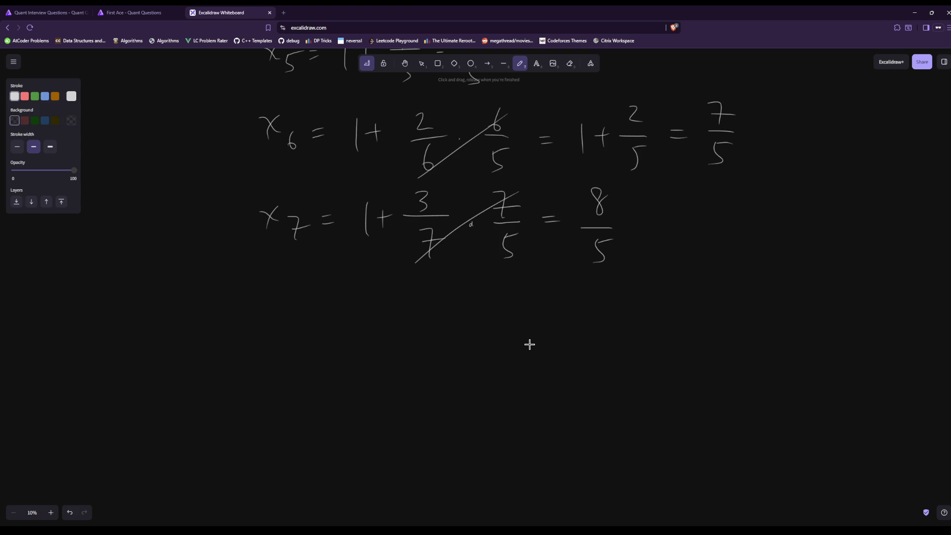
Restate x4 = 1 below the x7 line
left_click_drag(280, 313, 304, 329)
mouse_move(302, 311)
left_mouse_down()
mouse_move(290, 333)
mouse_move(323, 328)
left_mouse_up()
mouse_move(320, 325)
left_mouse_down()
mouse_move(317, 347)
mouse_move(353, 322)
left_mouse_up()
left_click_drag(338, 329, 378, 339)
Write x52 = 1 + 48/5 = 53/5 as the final result
left_click_drag(271, 393, 261, 426)
left_click_drag(312, 409, 293, 429)
left_click_drag(309, 413, 328, 429)
mouse_move(349, 404)
left_mouse_down()
mouse_move(388, 419)
mouse_move(414, 402)
left_mouse_up()
left_click_drag(411, 395, 409, 416)
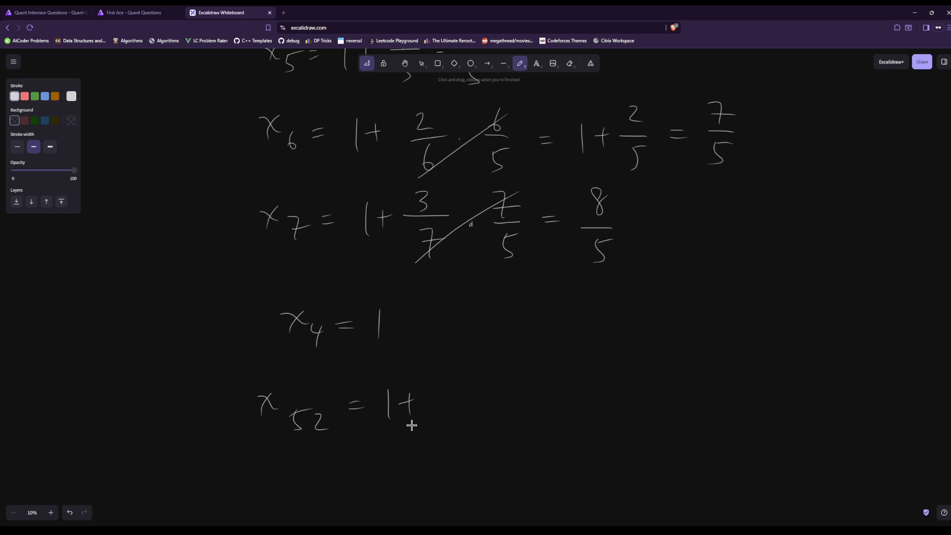
left_click_drag(450, 373, 455, 397)
left_click_drag(471, 372, 474, 380)
mouse_move(440, 406)
left_mouse_down()
mouse_move(484, 403)
mouse_move(475, 414)
left_mouse_up()
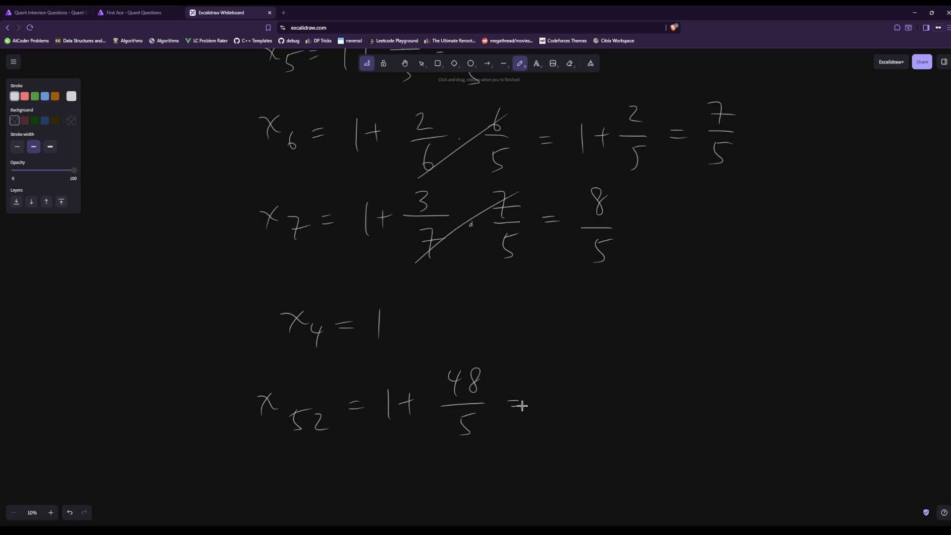
left_click_drag(545, 376, 545, 396)
mouse_move(546, 376)
left_mouse_down()
mouse_move(562, 375)
mouse_move(566, 397)
left_mouse_up()
left_click_drag(539, 406, 569, 405)
Type 64 into the First Ace answer field, then return to the whiteboard to check
left_click(123, 12)
left_click(613, 377)
type("64")
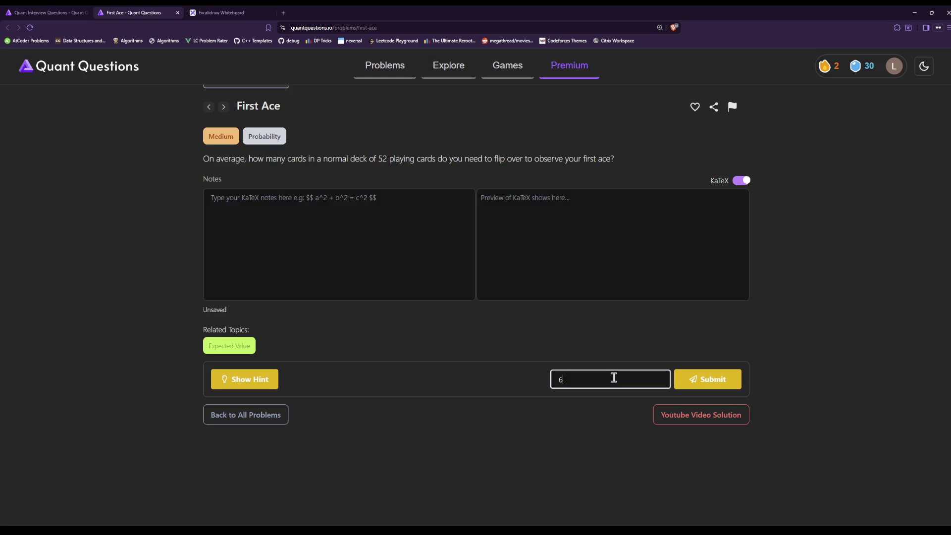
key("ctrl+Tab")
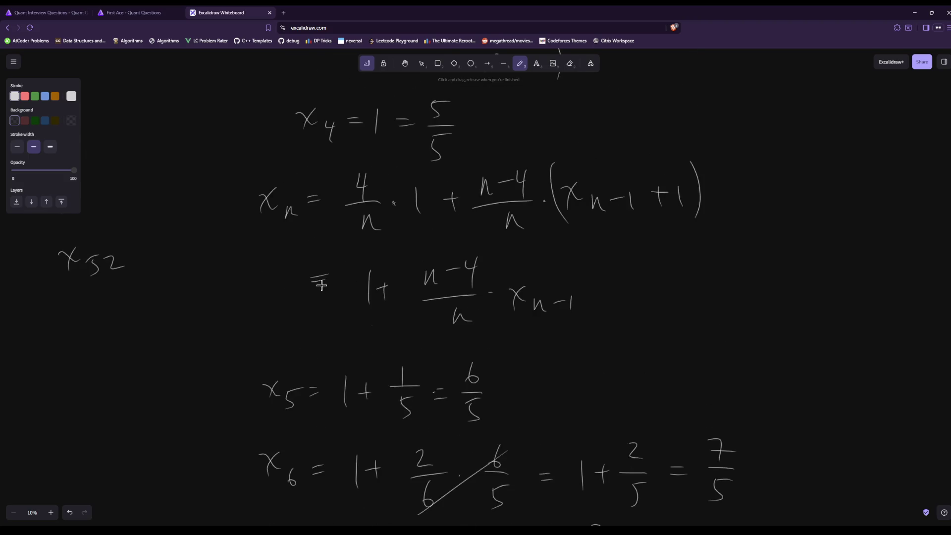
scroll(318, 282, "down", 5)
scroll(301, 436, "down", 3)
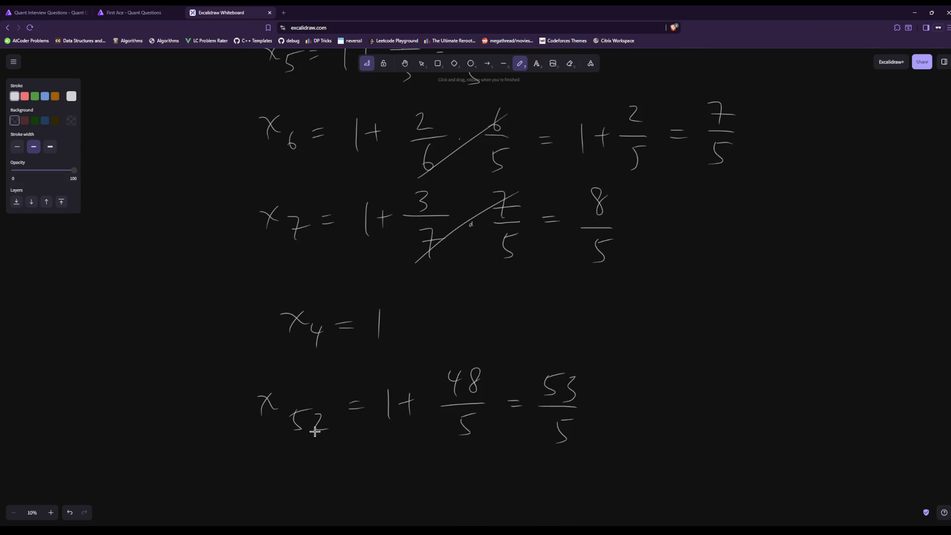
scroll(315, 429, "up", 9)
scroll(316, 432, "down", 10)
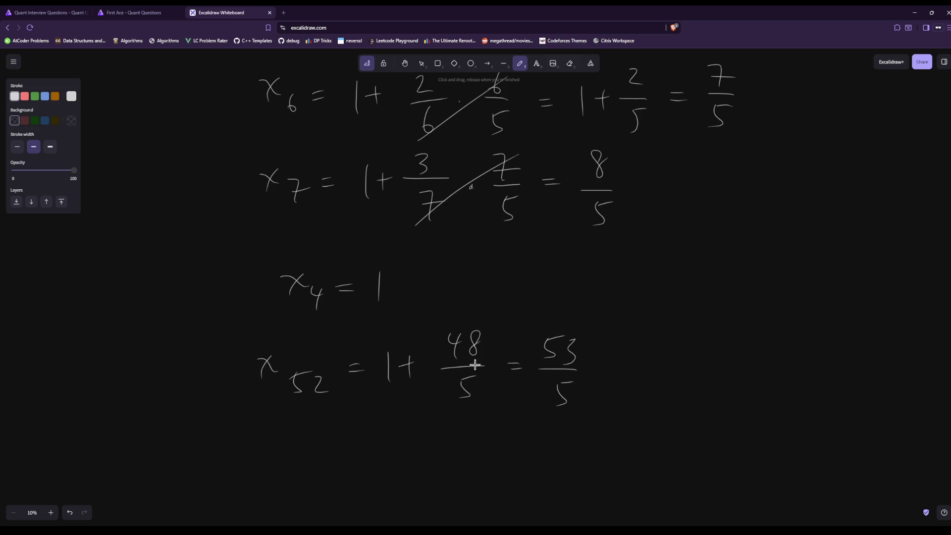
Submit 53/5 for First Ace, reload the problem list, and open Resell Painting in a new tab
left_click(164, 10)
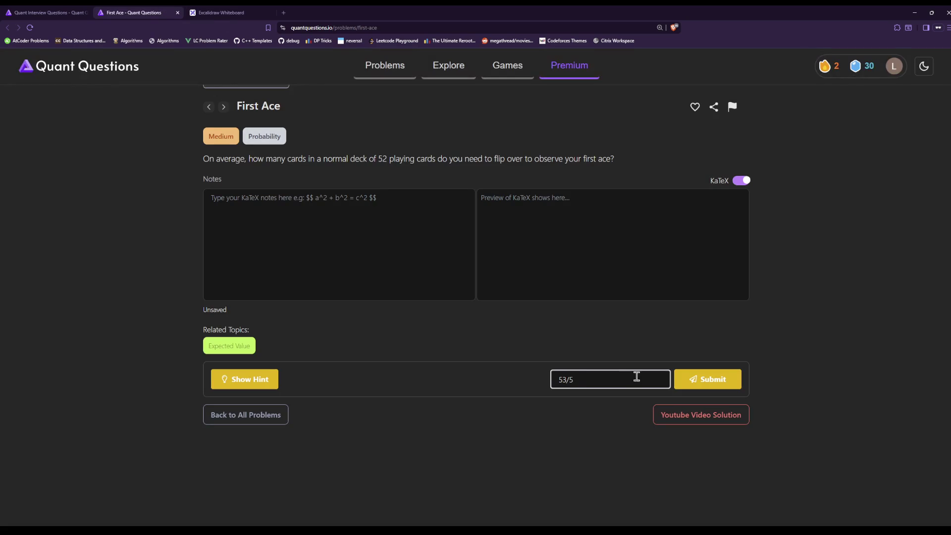
left_click(691, 379)
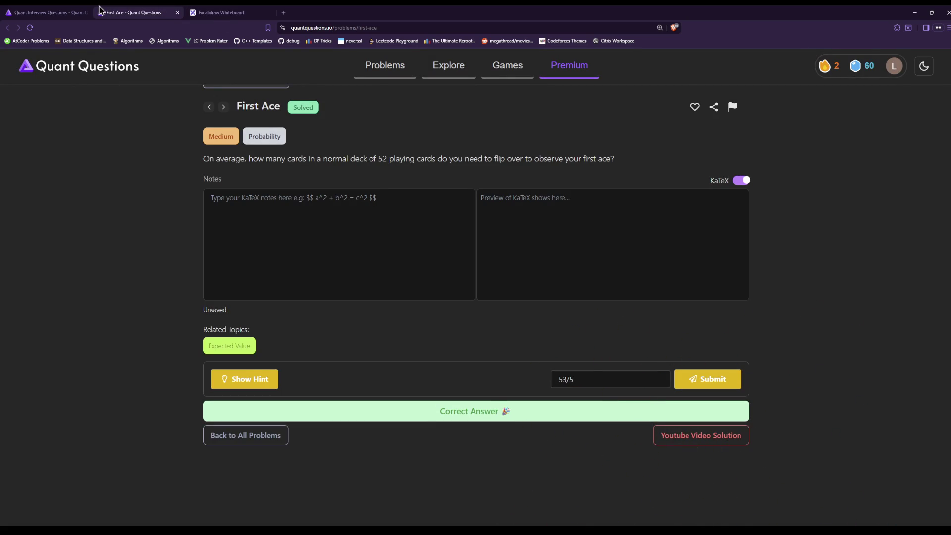
left_click(72, 11)
key("F5")
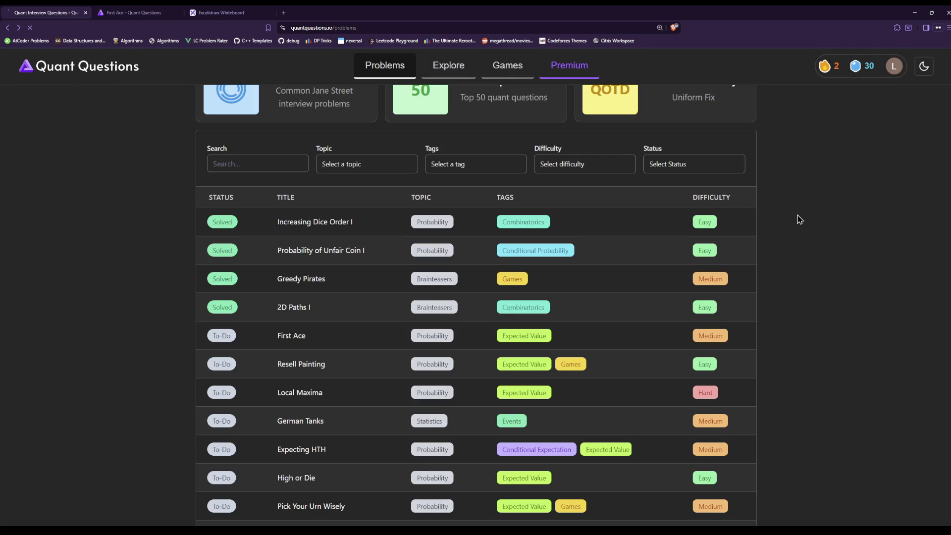
scroll(446, 406, "down", 2)
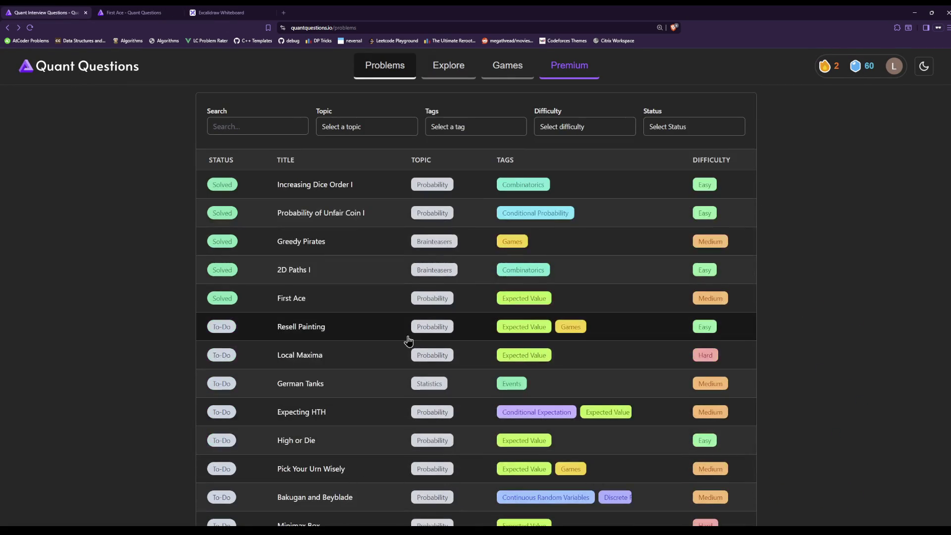
middle_click(366, 333)
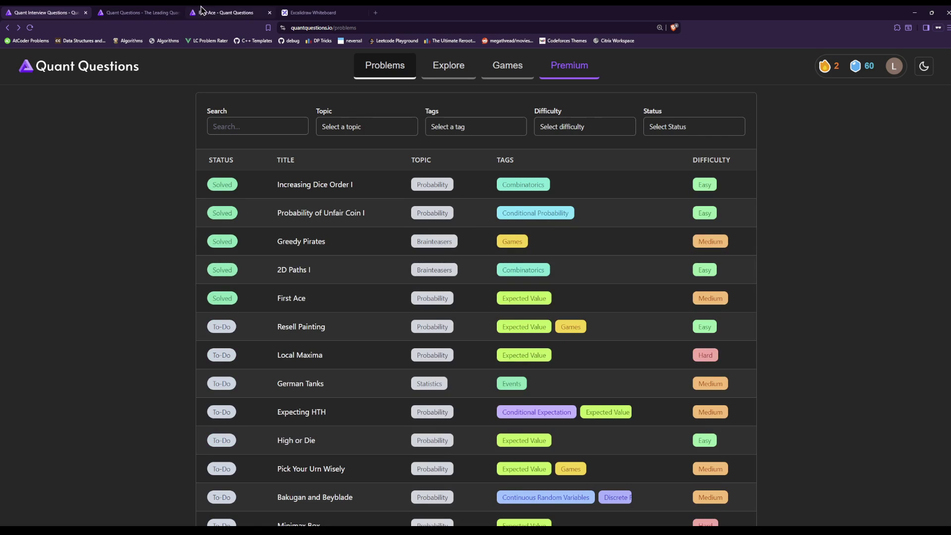
left_click(224, 13)
left_click(269, 13)
left_click(159, 13)
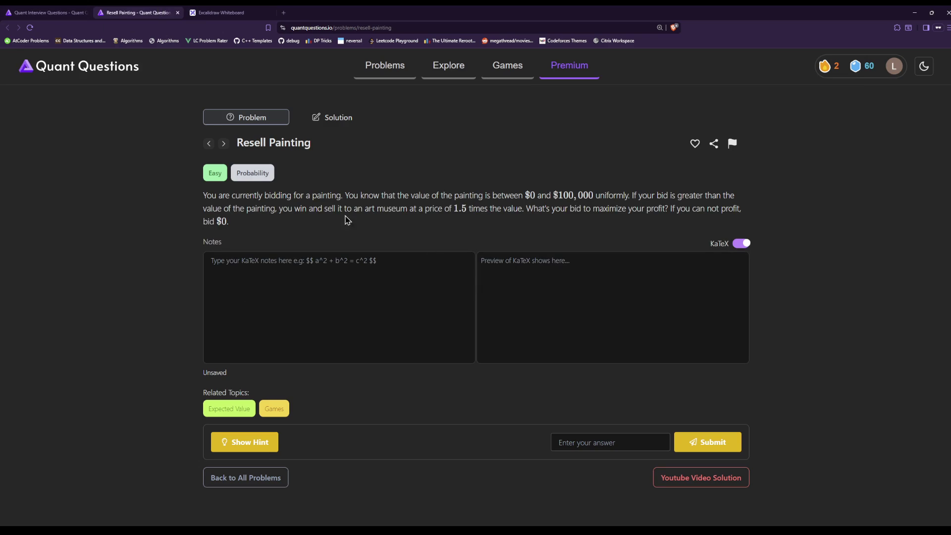
left_click_drag(433, 226, 467, 186)
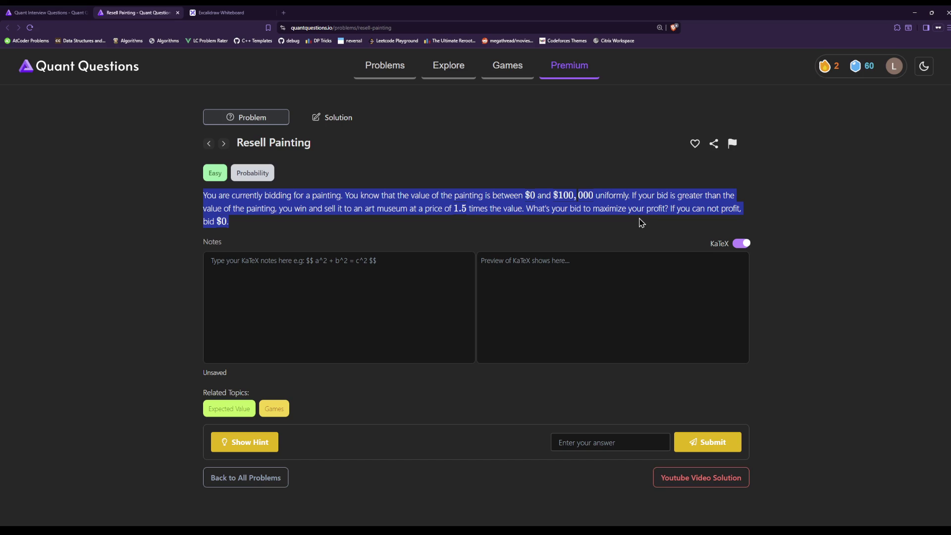
left_click(568, 238)
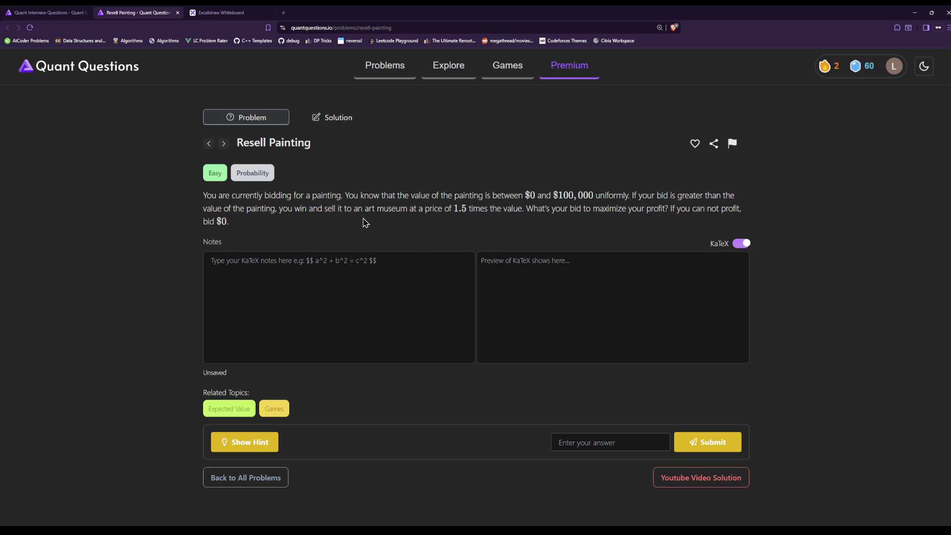
left_click_drag(380, 225, 388, 192)
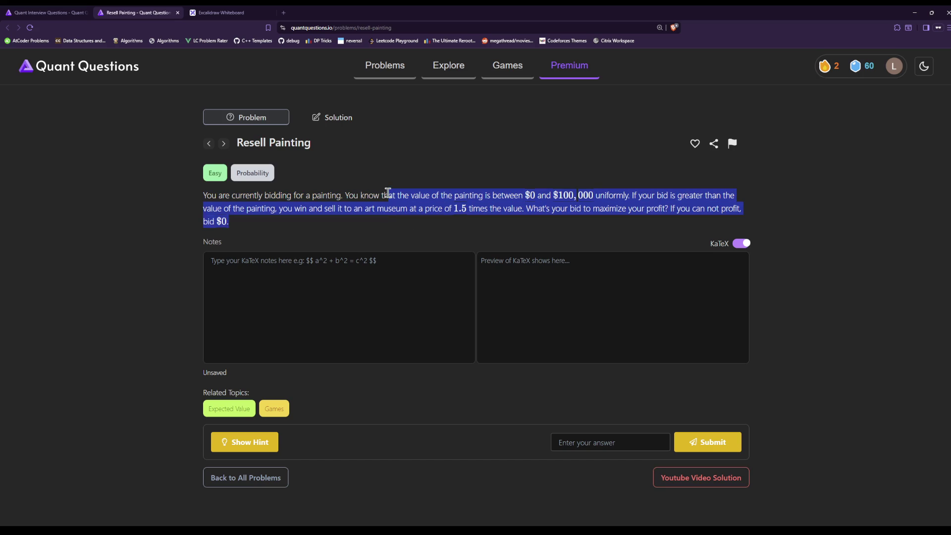
left_click(412, 230)
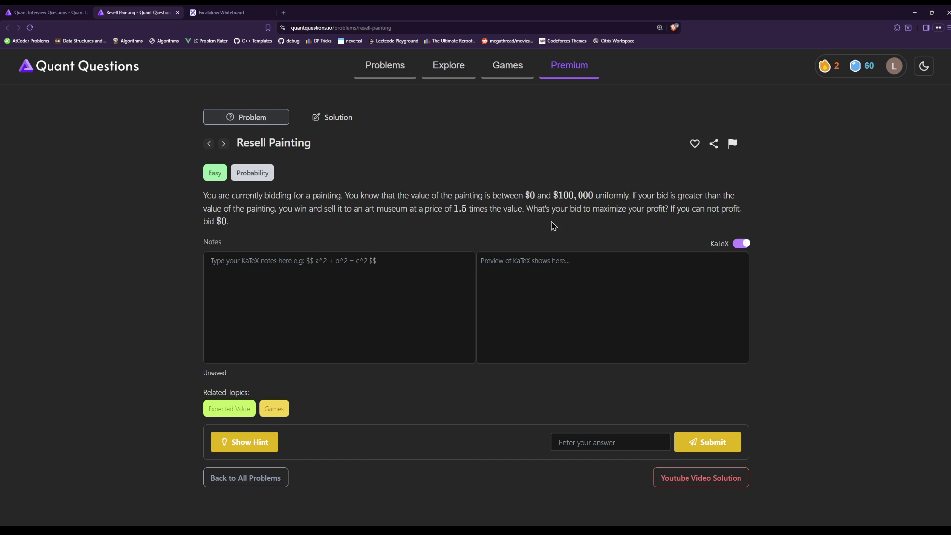
left_click_drag(554, 227, 555, 195)
left_click(564, 229)
Write the variables x and b on the blank board after rereading the problem
left_click(232, 12)
scroll(674, 378, "down", 2)
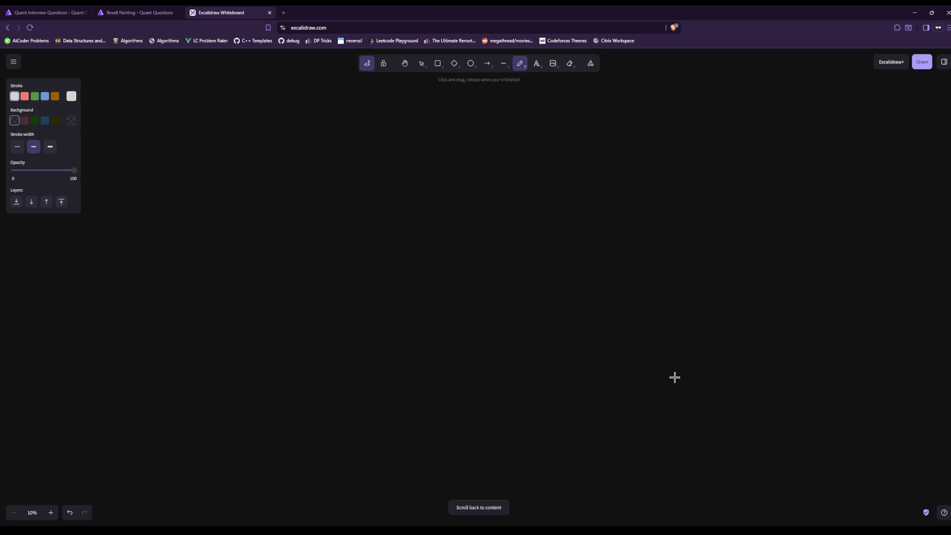
left_click_drag(313, 153, 326, 164)
left_click_drag(322, 156, 314, 170)
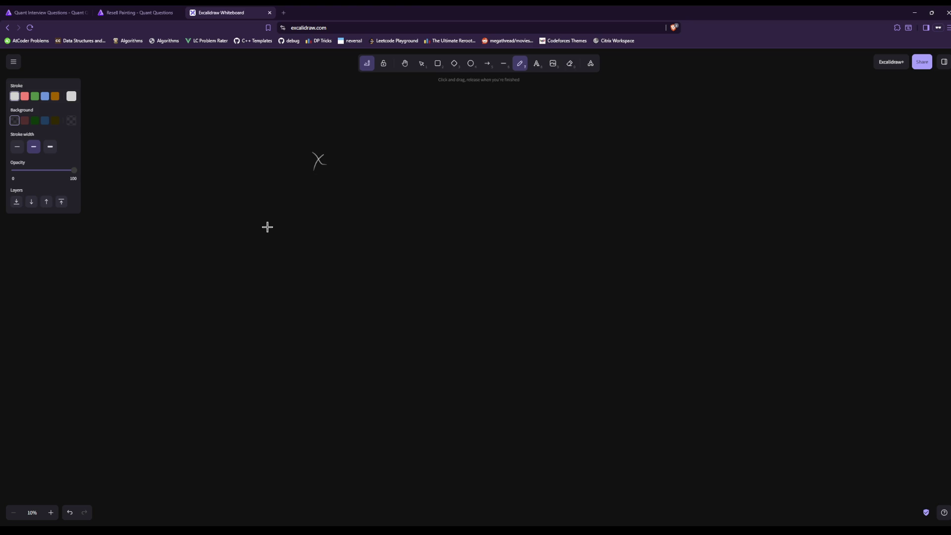
left_click(137, 12)
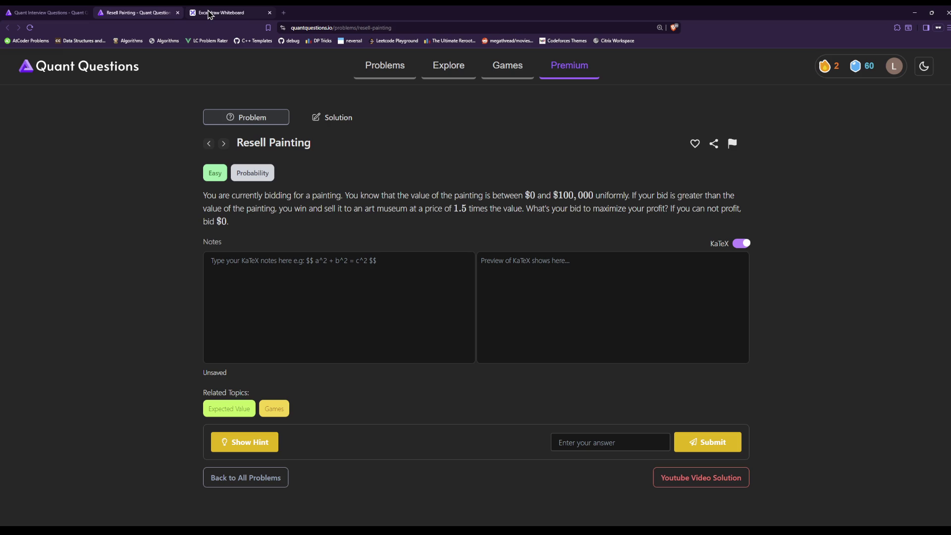
left_click(210, 14)
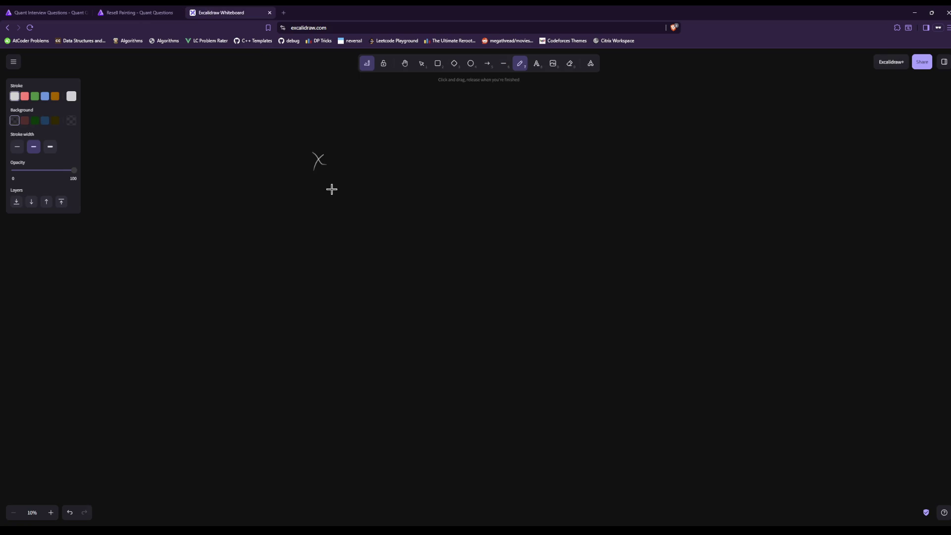
left_click_drag(387, 143, 384, 162)
Write the case b ≤ x ⇒ −b and begin b > x ⇒ beneath it
mouse_move(314, 225)
left_mouse_down()
mouse_move(313, 255)
mouse_move(348, 245)
left_mouse_up()
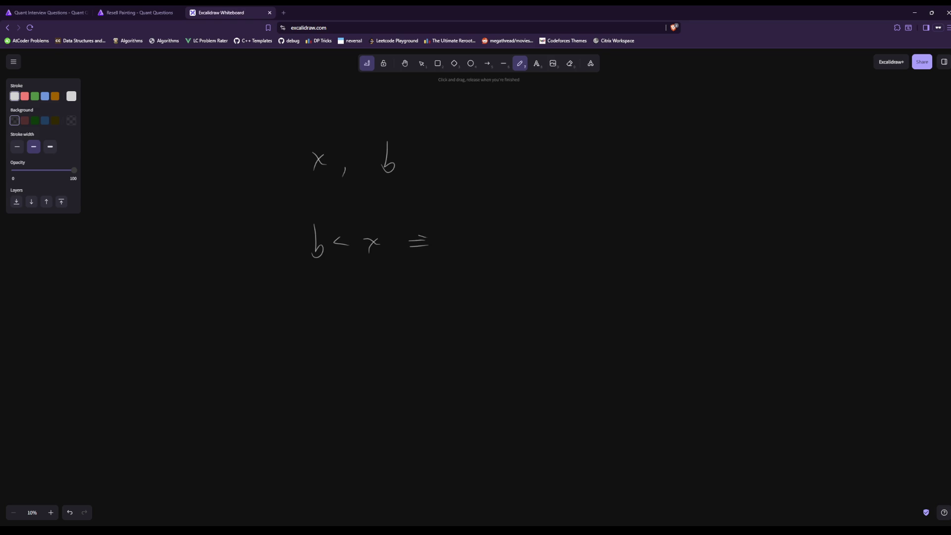
mouse_move(423, 236)
left_mouse_down()
mouse_move(424, 253)
mouse_move(484, 239)
left_mouse_up()
left_click_drag(493, 226, 492, 254)
left_click_drag(338, 247, 354, 250)
mouse_move(326, 292)
left_mouse_down()
mouse_move(339, 310)
mouse_move(396, 314)
left_mouse_up()
mouse_move(399, 300)
left_mouse_down()
mouse_move(380, 318)
mouse_move(440, 299)
left_mouse_up()
mouse_move(421, 308)
left_mouse_down()
mouse_move(472, 323)
mouse_move(503, 318)
left_mouse_up()
Replace the 1.5 after the second case's arrow with 3/2 x − b
left_click(487, 318)
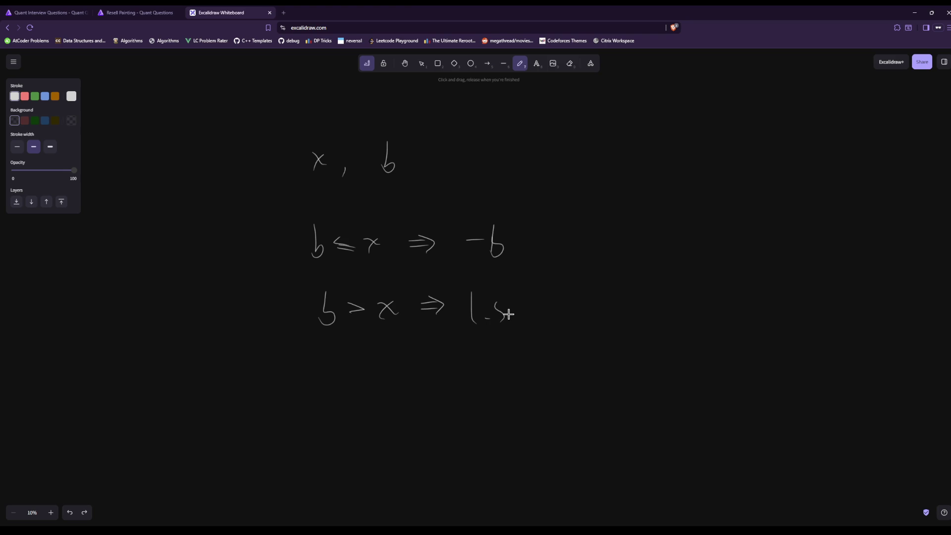
key("ctrl+z")
key("ctrl+z")
key("ctrl+z")
mouse_move(474, 295)
left_mouse_down()
mouse_move(476, 310)
mouse_move(499, 315)
left_mouse_up()
mouse_move(480, 329)
left_mouse_down()
mouse_move(513, 341)
mouse_move(560, 314)
left_mouse_up()
left_click_drag(579, 296, 578, 321)
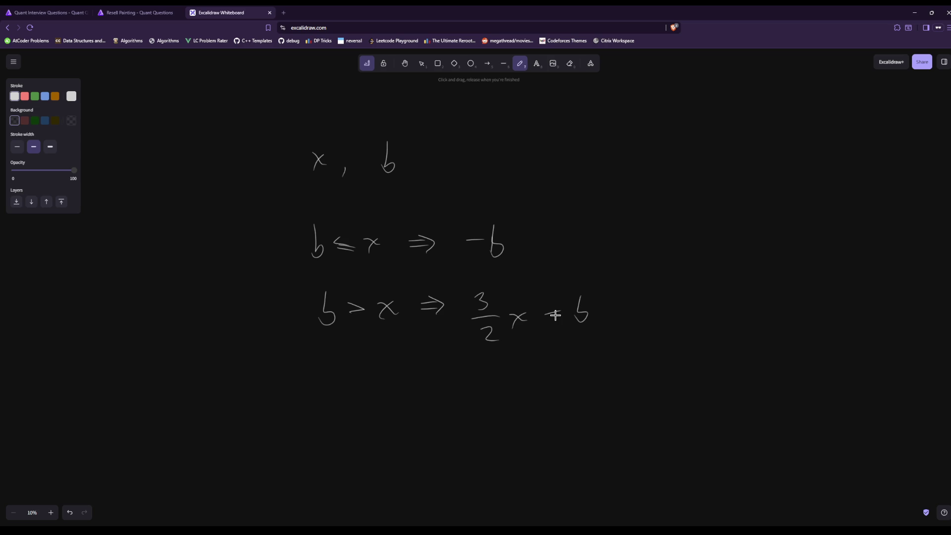
Compare the board against the Resell Painting problem statement
left_click(154, 11)
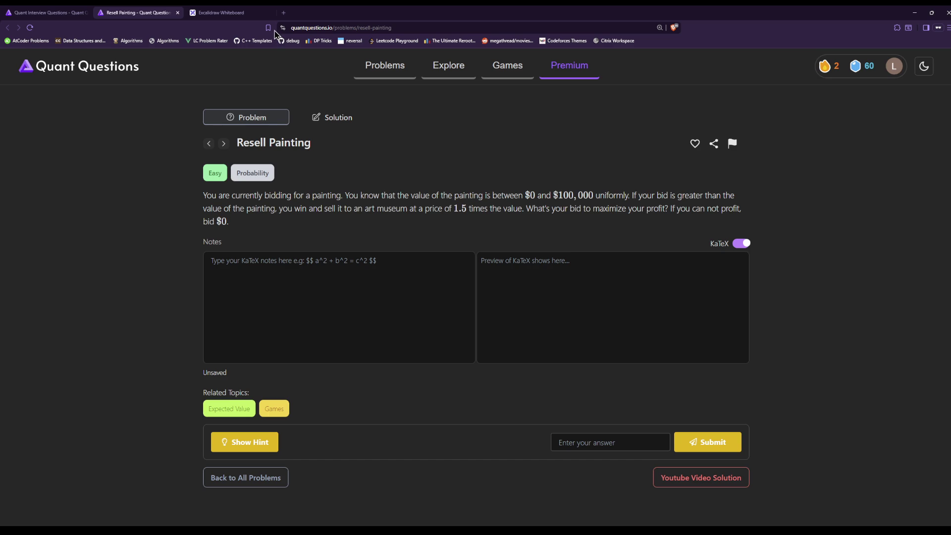
left_click(226, 10)
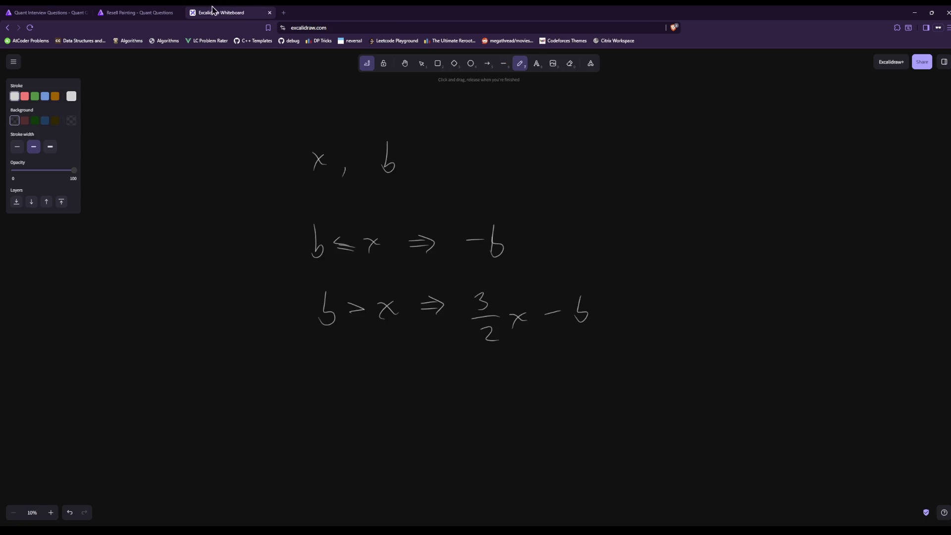
left_click(161, 10)
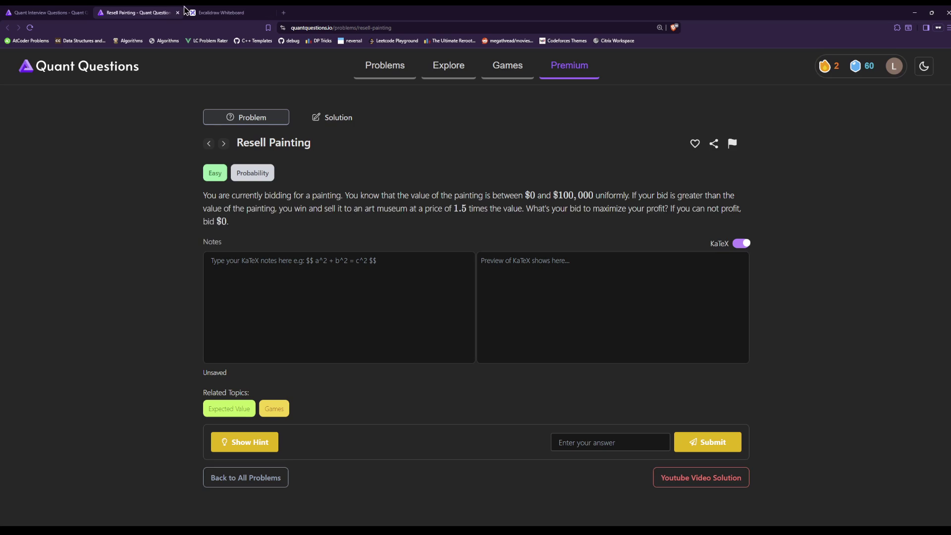
left_click(216, 10)
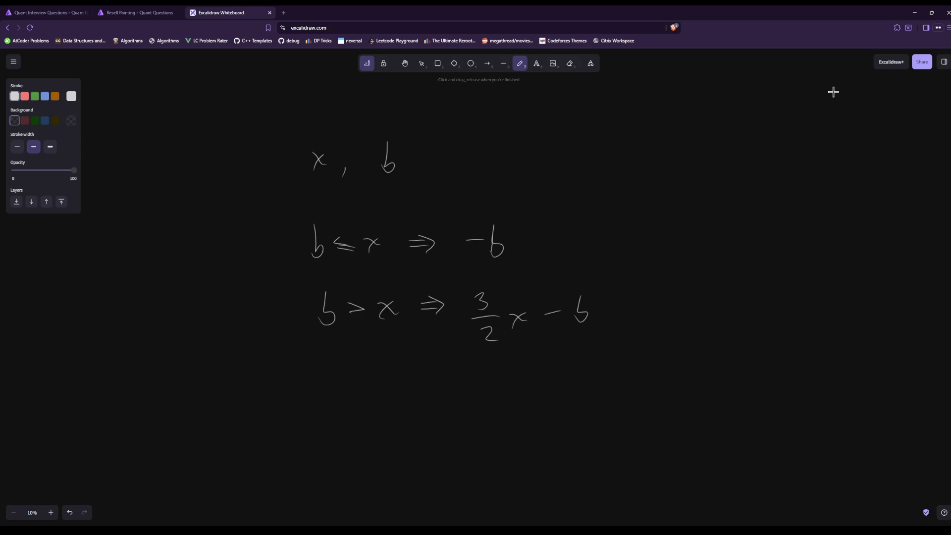
Jot a 5 at top right and start a b ⇒ line below the cases
left_click_drag(593, 166, 596, 186)
left_click_drag(589, 165, 604, 163)
left_click_drag(594, 177, 600, 188)
scroll(793, 229, "down", 3)
scroll(793, 230, "down", 5)
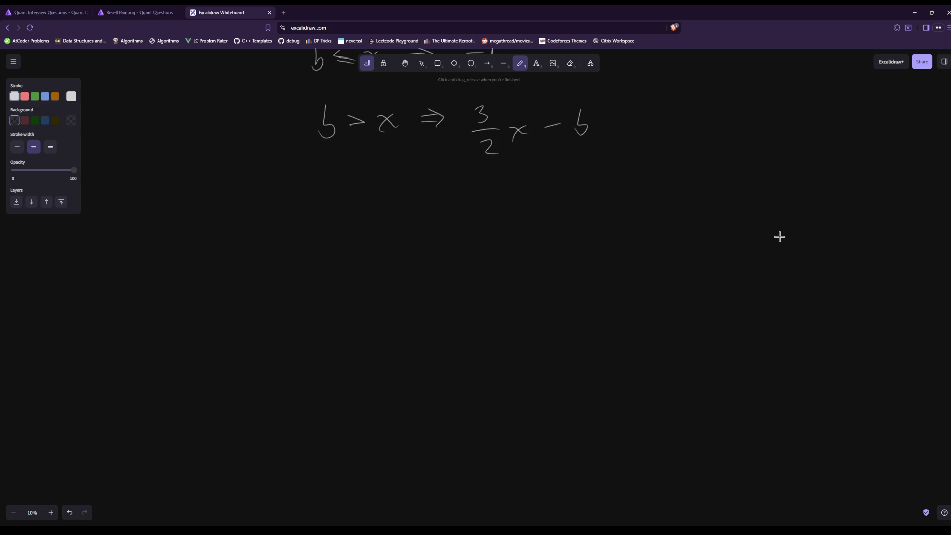
left_click_drag(310, 222, 309, 256)
scroll(855, 285, "up", 5)
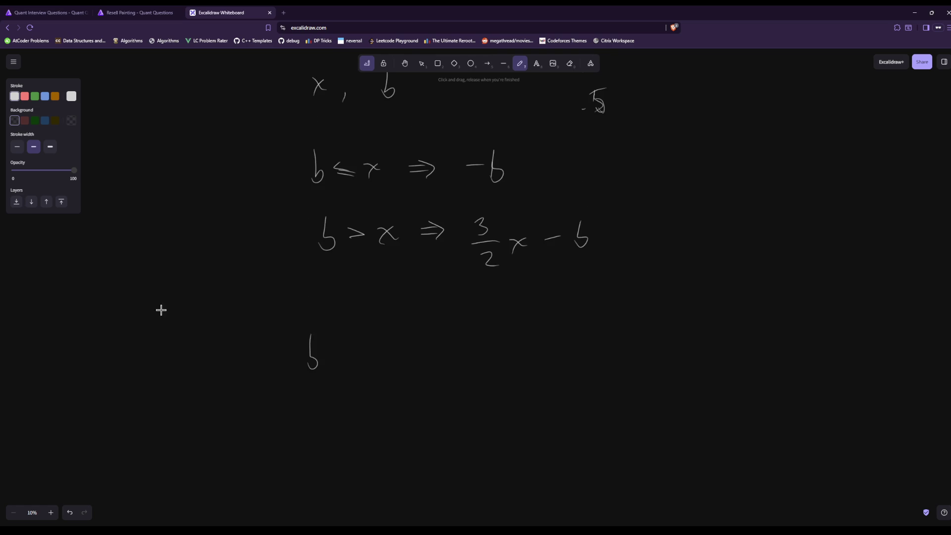
mouse_move(308, 337)
left_mouse_down()
mouse_move(309, 369)
mouse_move(363, 356)
left_mouse_up()
left_click_drag(355, 346, 356, 363)
Write P(x ≤ b) = above the b ⇒ line
left_click_drag(321, 290, 329, 287)
left_click_drag(341, 285, 344, 320)
mouse_move(348, 303)
left_mouse_down()
mouse_move(363, 319)
mouse_move(376, 311)
left_mouse_up()
mouse_move(375, 316)
left_mouse_down()
mouse_move(412, 305)
mouse_move(423, 318)
left_mouse_up()
left_click_drag(443, 297, 456, 300)
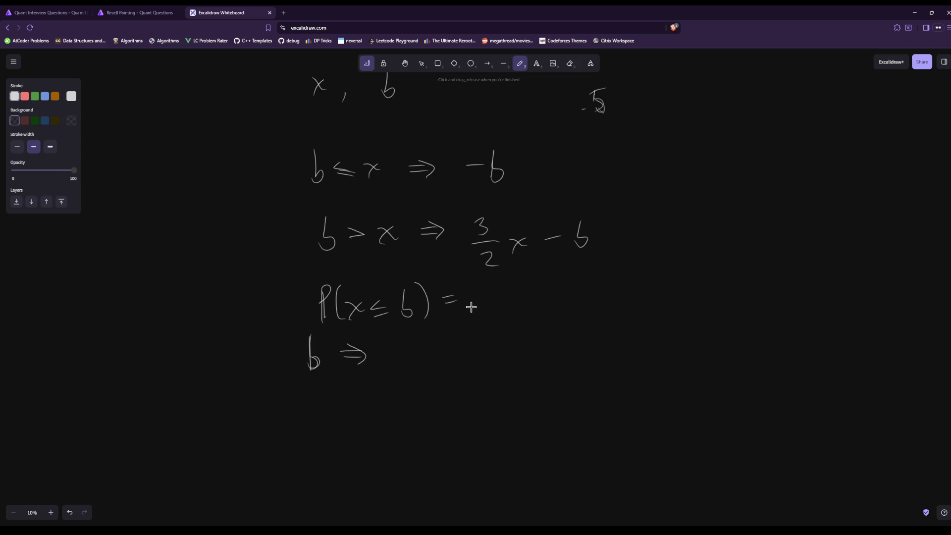
Finish P(x ≤ b) = b and start the profit line with a minus after 'b ⇒'
left_click_drag(478, 290, 479, 311)
left_click(121, 12)
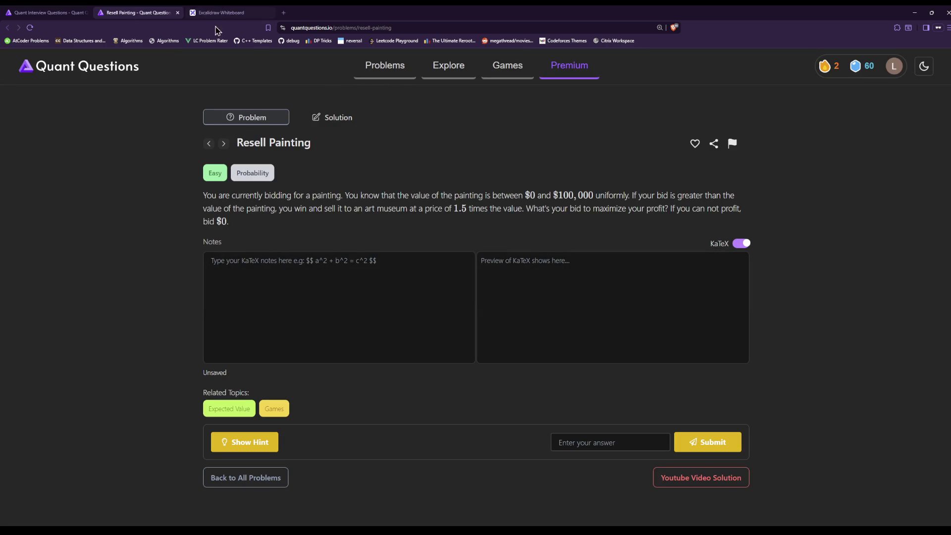
left_click(202, 12)
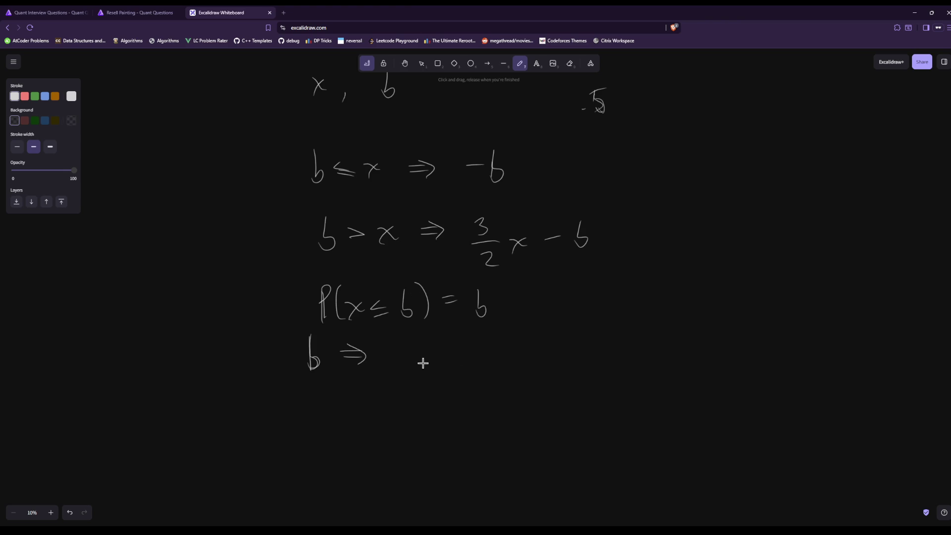
mouse_move(419, 360)
left_mouse_down()
mouse_move(442, 372)
mouse_move(464, 349)
left_mouse_up()
Write 'P(x > b) = 1 − b' after the comma
mouse_move(558, 291)
left_mouse_down()
mouse_move(562, 323)
mouse_move(562, 308)
left_mouse_up()
mouse_move(584, 290)
left_mouse_down()
mouse_move(587, 321)
mouse_move(607, 316)
left_mouse_up()
mouse_move(607, 304)
left_mouse_down()
mouse_move(592, 320)
mouse_move(617, 308)
mouse_move(644, 317)
left_mouse_up()
mouse_move(657, 281)
left_mouse_down()
mouse_move(661, 318)
mouse_move(694, 299)
left_mouse_up()
left_click_drag(680, 306, 695, 305)
mouse_move(702, 290)
left_mouse_down()
mouse_move(703, 316)
mouse_move(732, 301)
left_mouse_up()
mouse_move(740, 286)
left_mouse_down()
mouse_move(749, 320)
mouse_move(738, 318)
left_mouse_up()
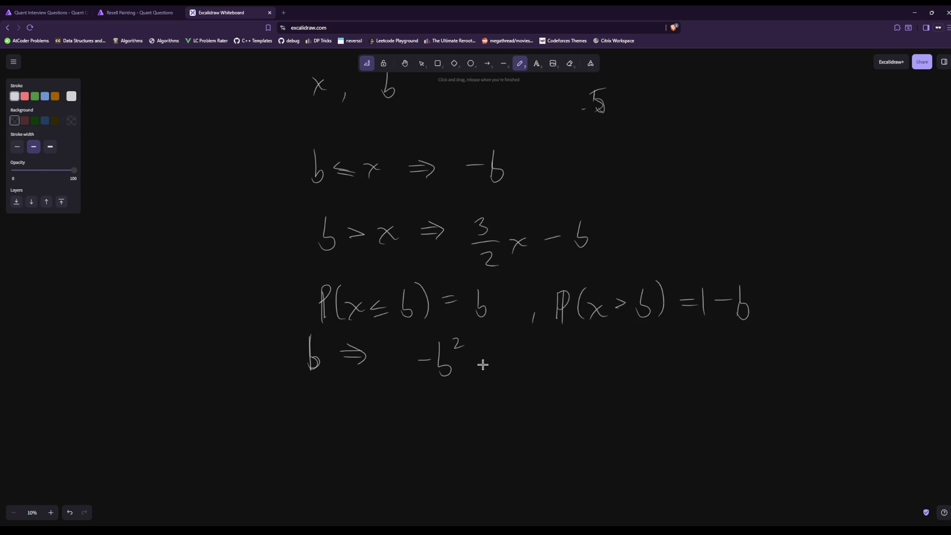
Extend the profit line with '+ (1 − b)(' after −b²
left_click_drag(481, 361, 499, 358)
mouse_move(491, 352)
left_mouse_down()
mouse_move(489, 368)
mouse_move(524, 375)
left_mouse_up()
mouse_move(540, 353)
left_mouse_down()
mouse_move(540, 374)
mouse_move(561, 360)
left_mouse_up()
left_click_drag(571, 351, 569, 374)
left_click_drag(588, 345, 590, 377)
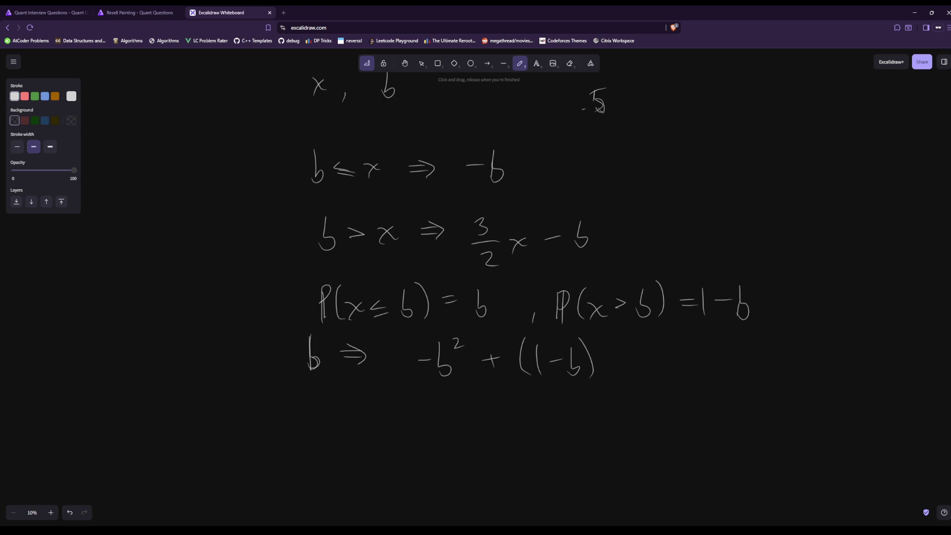
left_click_drag(616, 341, 617, 377)
Highlight the resale part of the Resell Painting problem text, then go back to the board
left_click(144, 12)
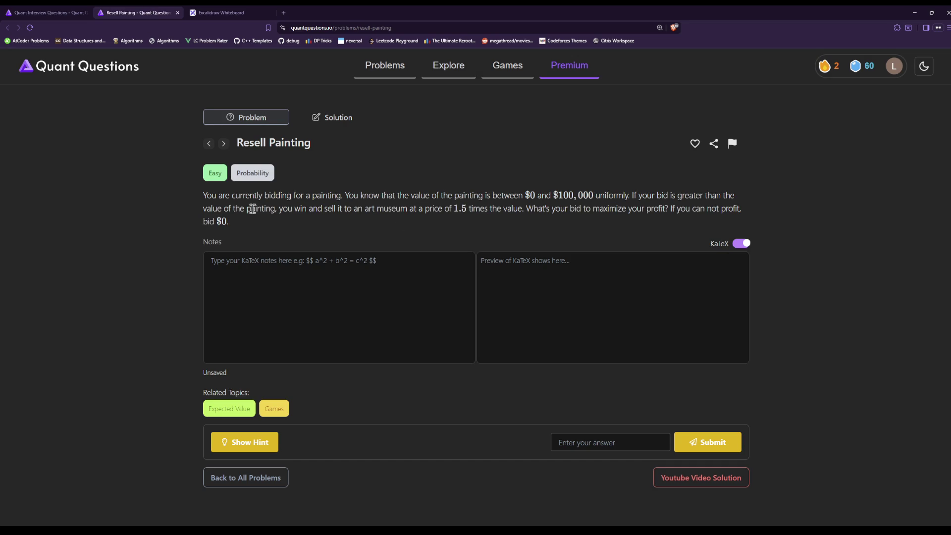
left_click_drag(374, 209, 483, 227)
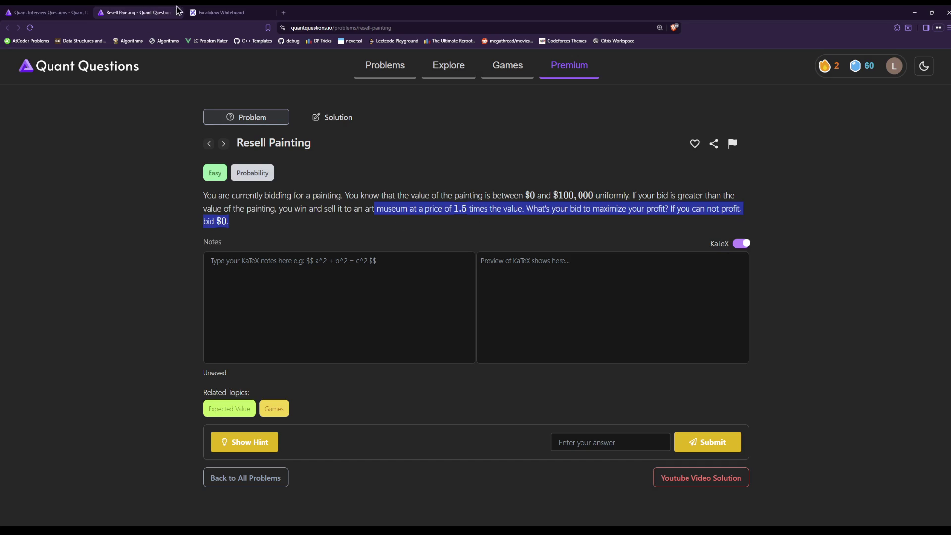
left_click(201, 13)
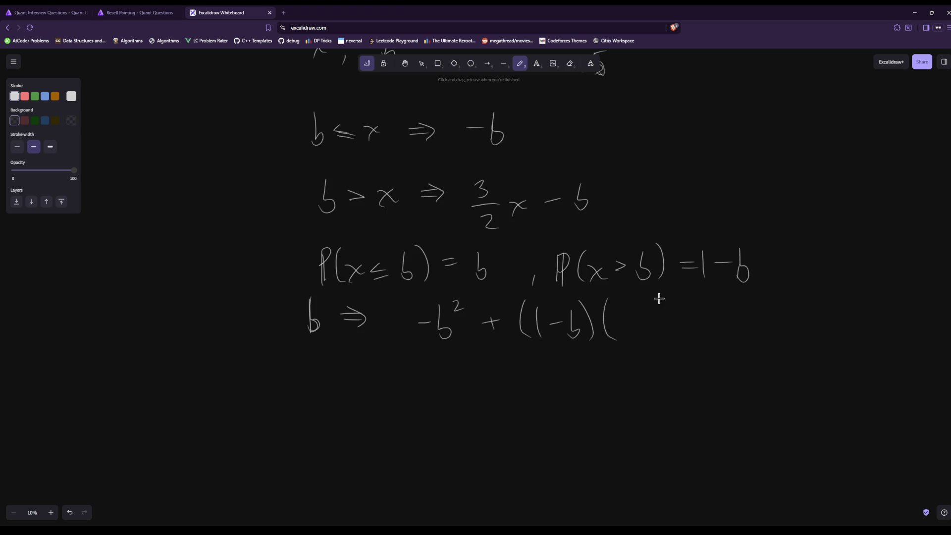
scroll(654, 293, "down", 1)
scroll(652, 292, "up", 3)
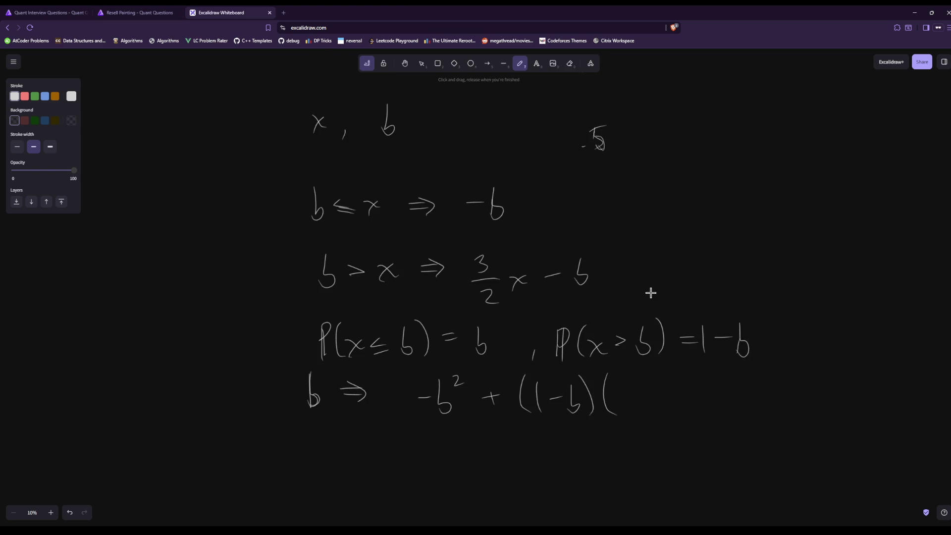
scroll(643, 292, "down", 4)
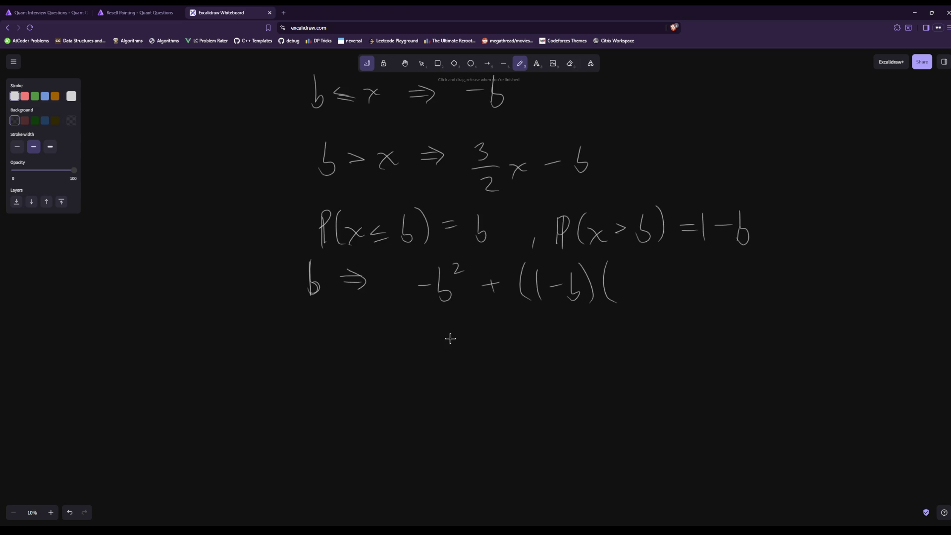
scroll(450, 338, "up", 3)
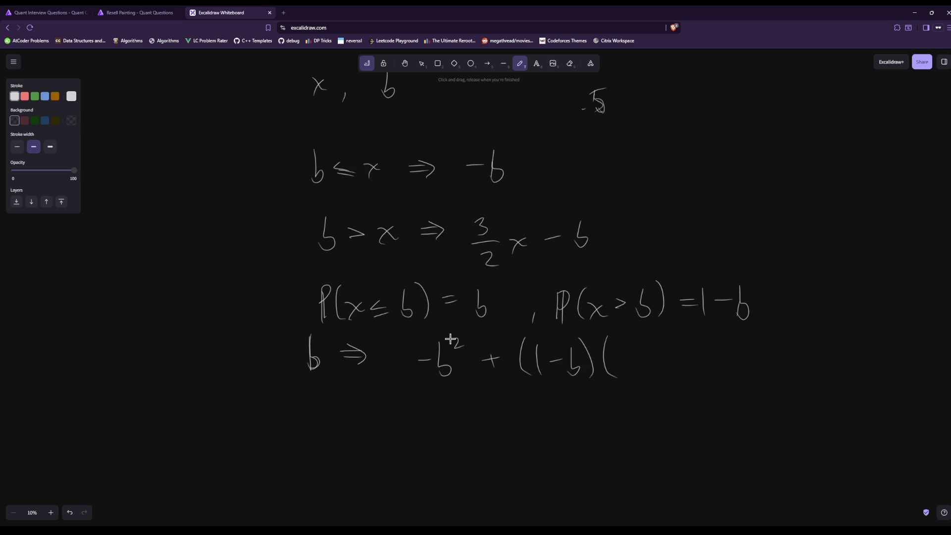
Change the lowercase x in P(x > b) and P(x ≤ b) to capital X
left_click_drag(595, 321, 602, 298)
left_click_drag(348, 321, 361, 291)
left_click(105, 11)
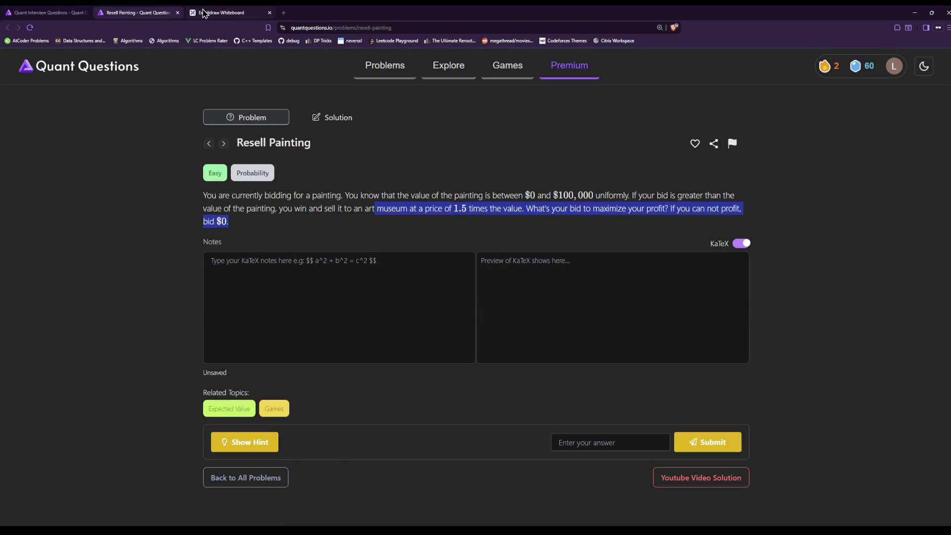
left_click(221, 12)
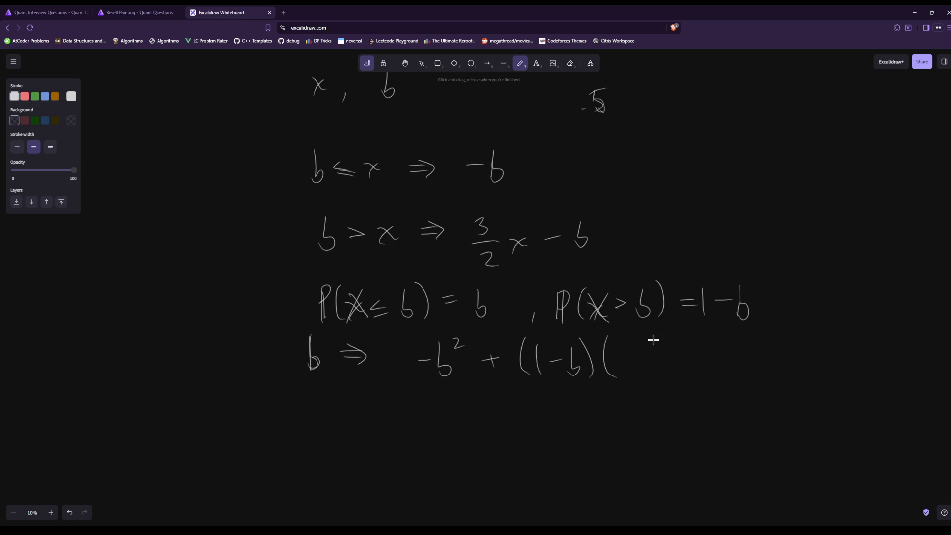
left_click(147, 10)
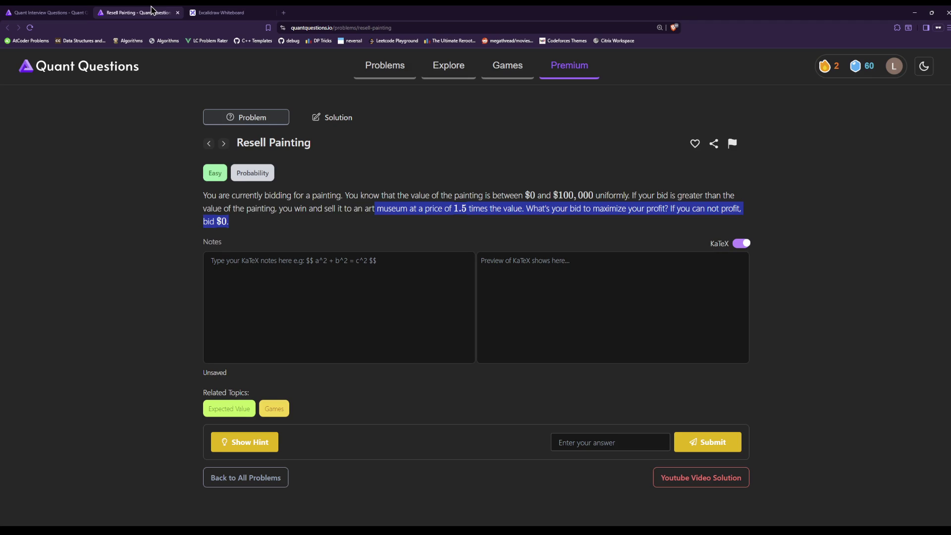
left_click(216, 11)
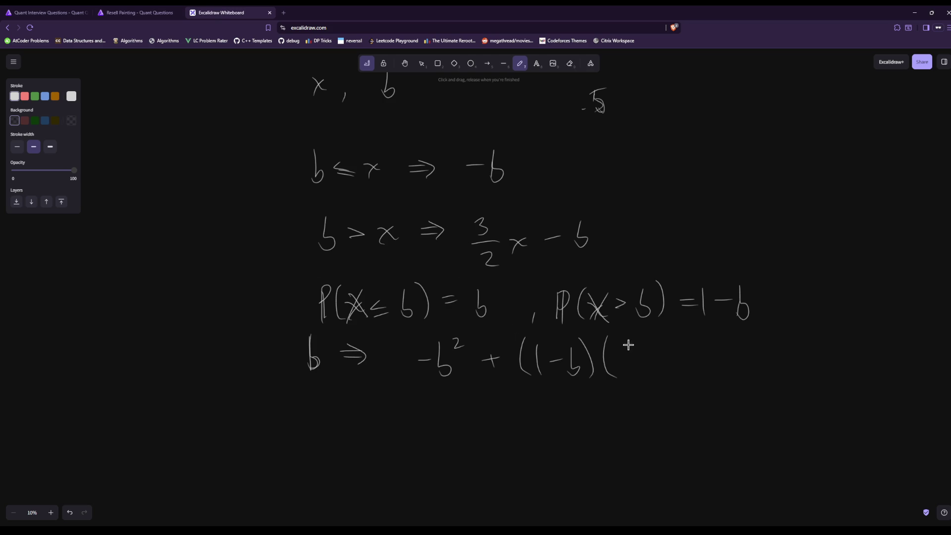
Write '1.5 − b)' in the second bracket so the line reads (1 − b)(1.5 − b)
mouse_move(622, 340)
left_mouse_down()
mouse_move(622, 371)
mouse_move(694, 356)
mouse_move(712, 382)
left_mouse_up()
left_click(631, 363)
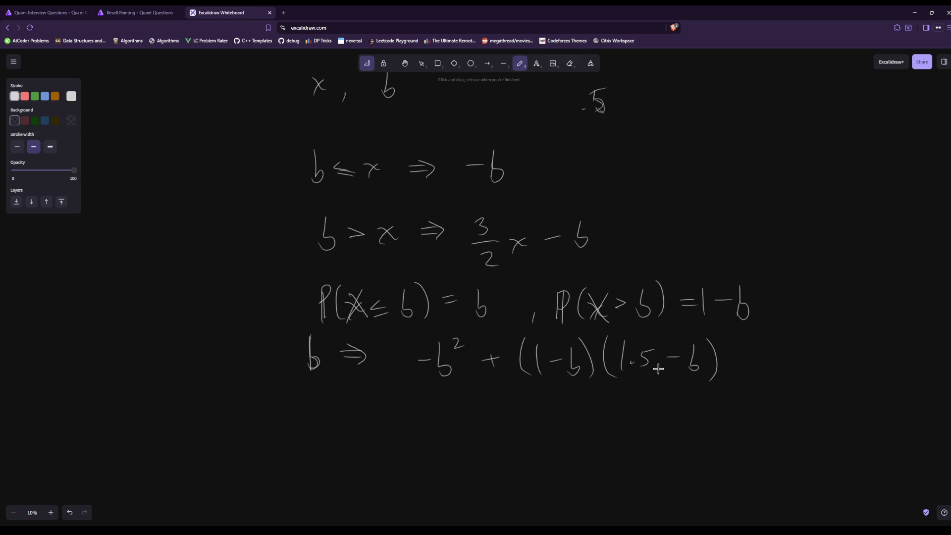
left_click(153, 12)
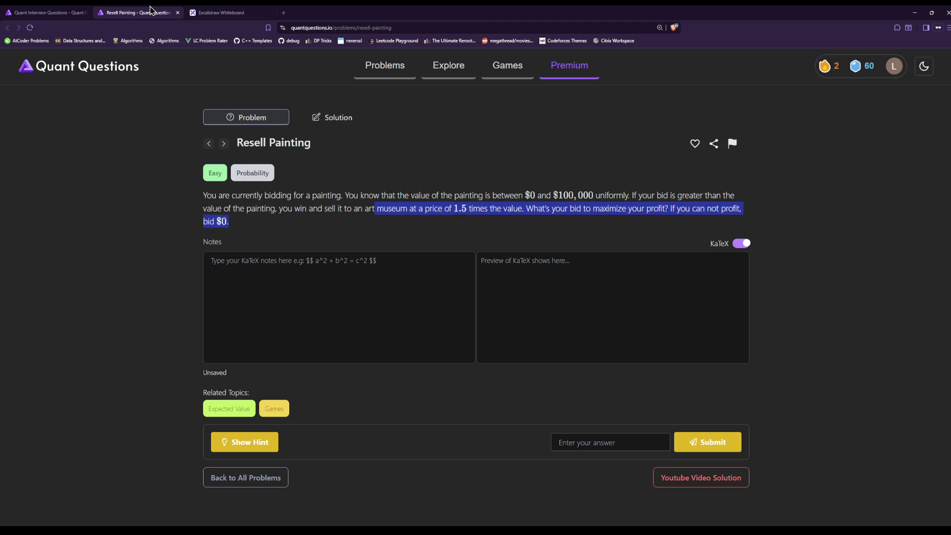
left_click(208, 11)
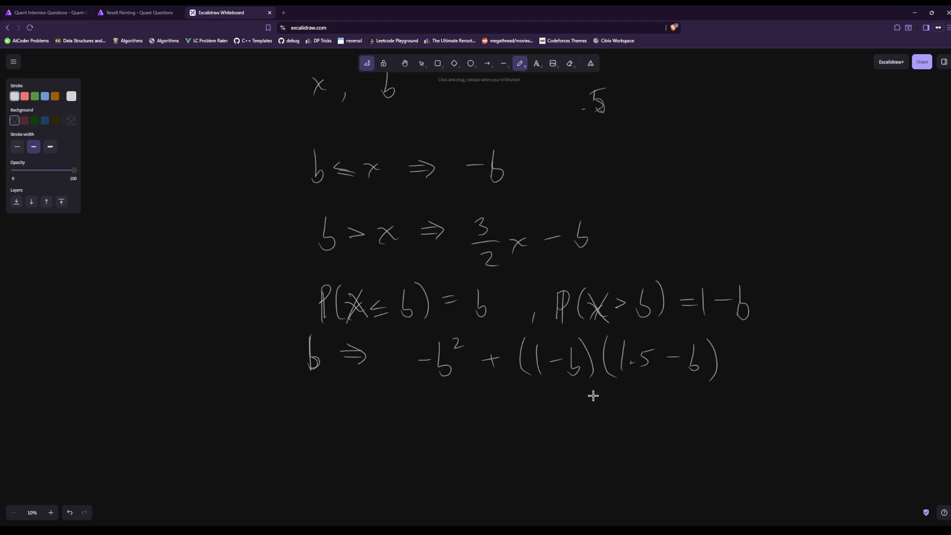
Start a new line below with −b² + 3/2 and a b² term
scroll(593, 395, "down", 2)
scroll(592, 396, "up", 2)
scroll(593, 395, "down", 1)
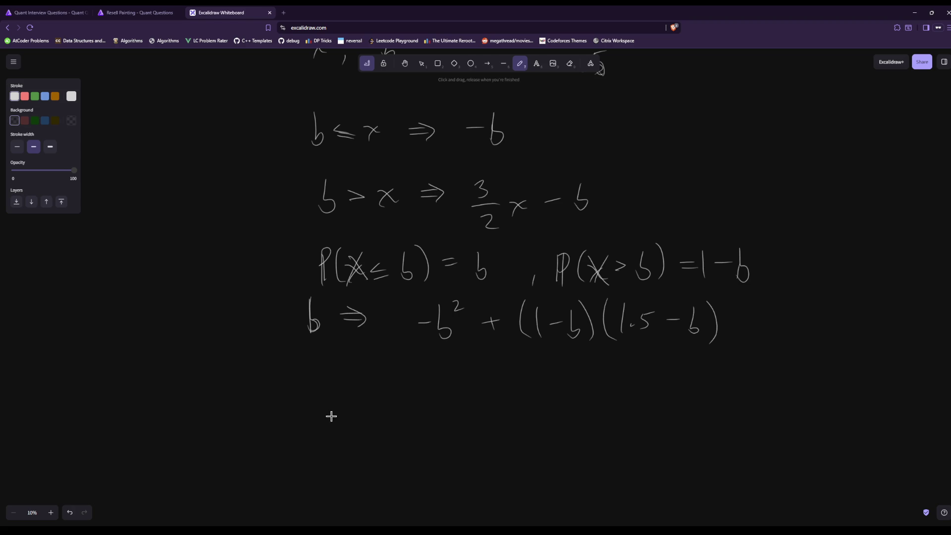
left_click_drag(330, 413, 350, 412)
mouse_move(358, 393)
left_mouse_down()
mouse_move(375, 420)
mouse_move(358, 425)
left_mouse_up()
mouse_move(380, 386)
left_mouse_down()
mouse_move(416, 414)
mouse_move(409, 427)
left_mouse_up()
mouse_move(442, 385)
left_mouse_down()
mouse_move(442, 403)
mouse_move(464, 410)
left_mouse_up()
mouse_move(451, 427)
left_mouse_down()
mouse_move(451, 439)
mouse_move(466, 439)
mouse_move(497, 413)
left_mouse_up()
mouse_move(508, 399)
left_mouse_down()
mouse_move(511, 426)
mouse_move(537, 402)
mouse_move(563, 408)
mouse_move(559, 421)
left_mouse_up()
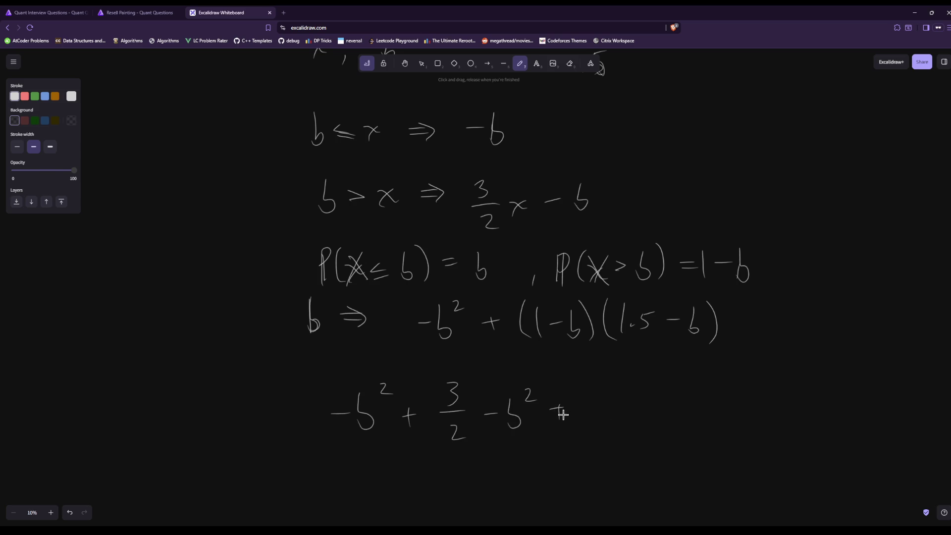
Add the final −5/2 b term and make the sign before b² a plus
left_click_drag(589, 387, 589, 407)
mouse_move(590, 386)
left_mouse_down()
mouse_move(602, 384)
mouse_move(570, 422)
left_mouse_up()
left_click_drag(489, 404, 489, 424)
left_click_drag(563, 395, 614, 411)
left_click_drag(597, 425, 613, 441)
mouse_move(629, 403)
left_mouse_down()
mouse_move(629, 426)
mouse_move(635, 420)
mouse_move(627, 427)
left_mouse_up()
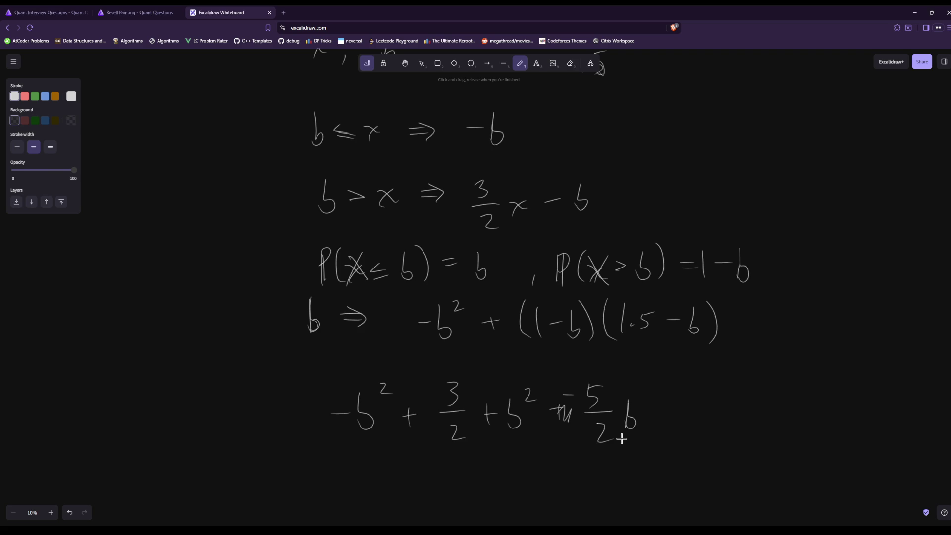
Deselect the highlighted resale text on the Resell Painting problem page and flip back to the board
left_click(151, 9)
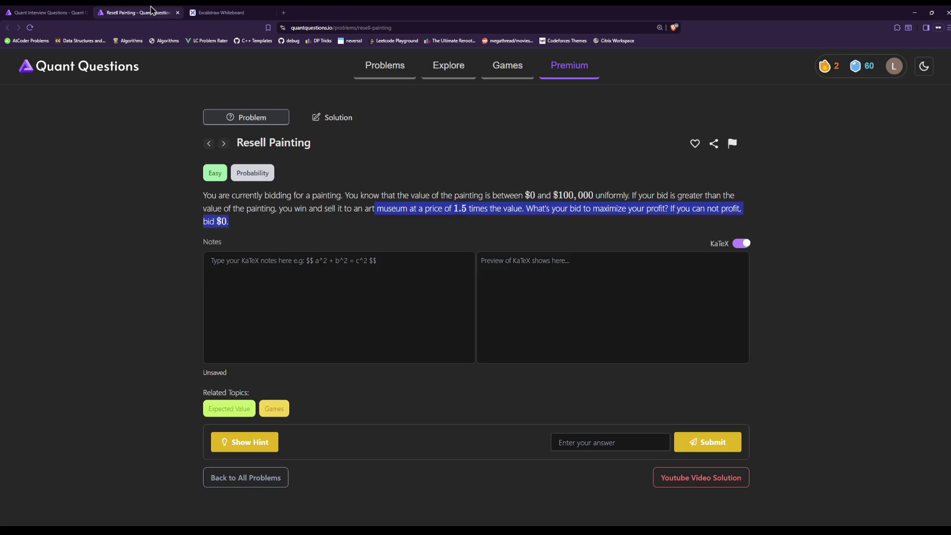
left_click(211, 17)
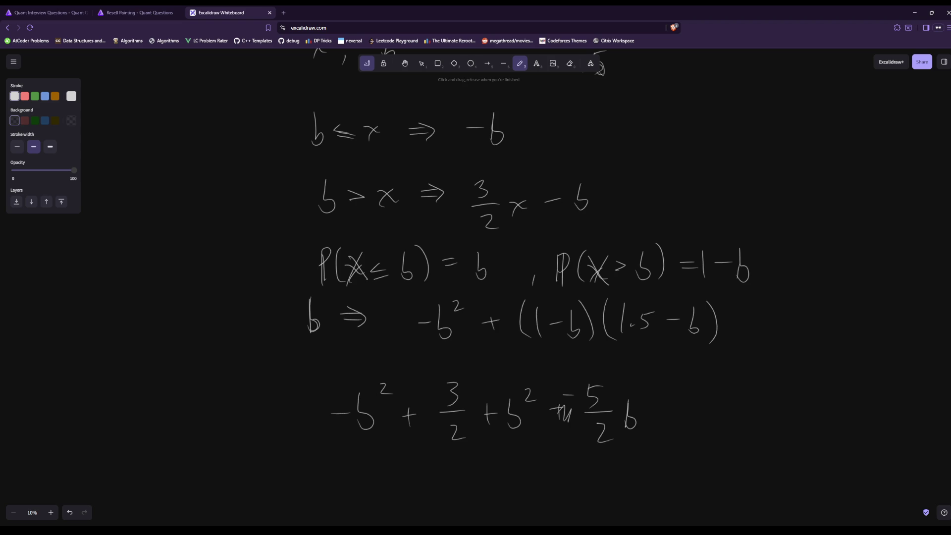
left_click(138, 13)
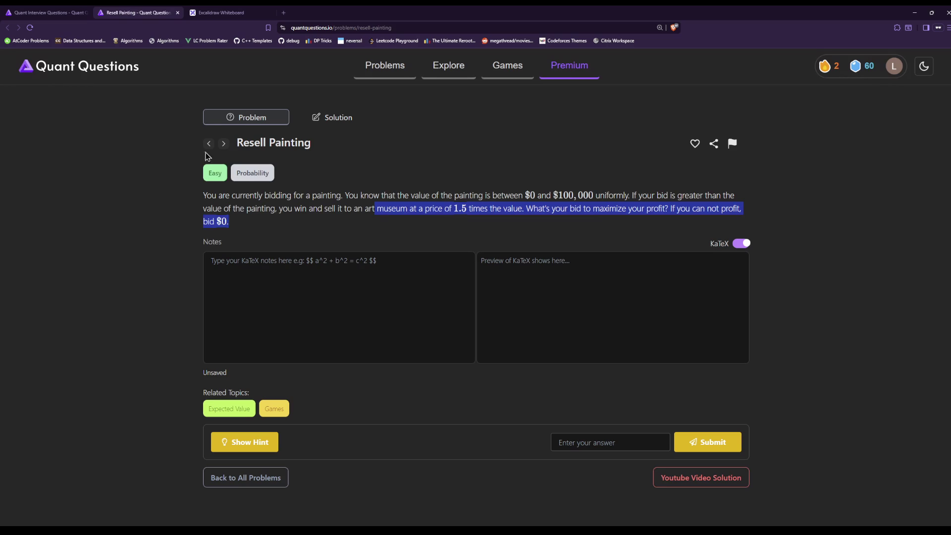
left_click(399, 205)
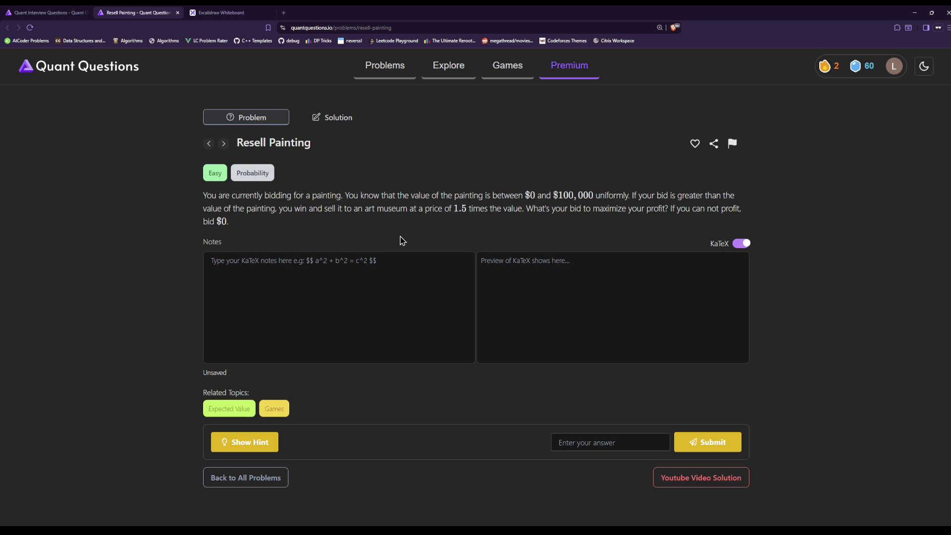
scroll(402, 239, "down", 1)
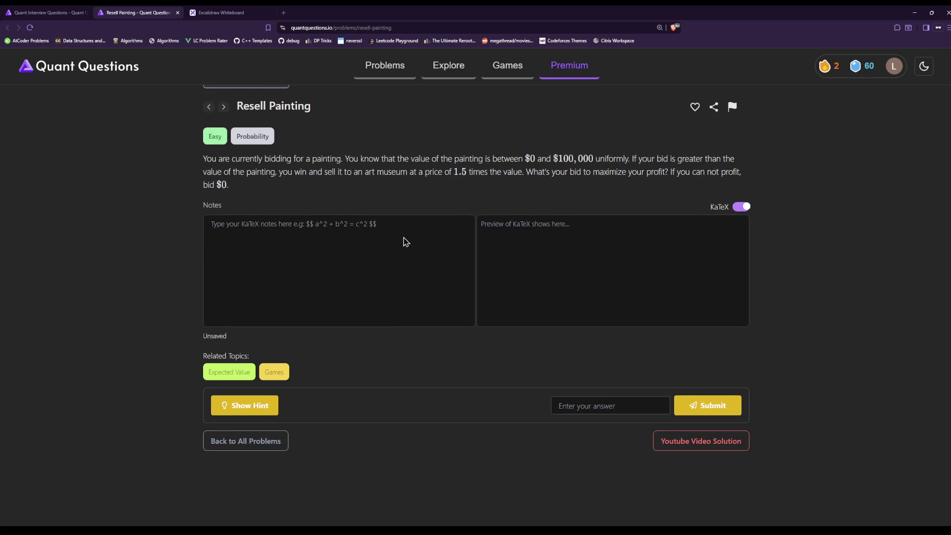
scroll(404, 237, "up", 1)
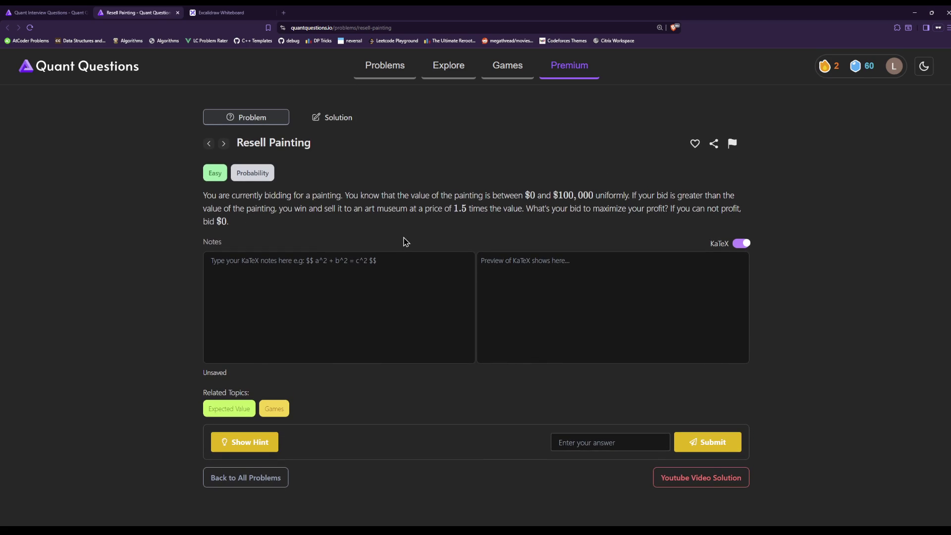
left_click(227, 11)
scroll(308, 242, "down", 2)
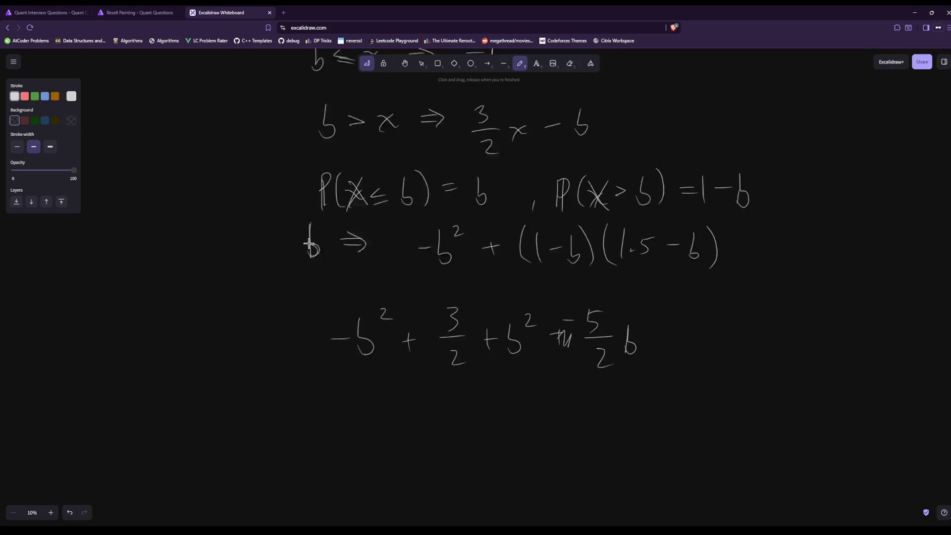
scroll(309, 243, "up", 7)
scroll(310, 245, "down", 1)
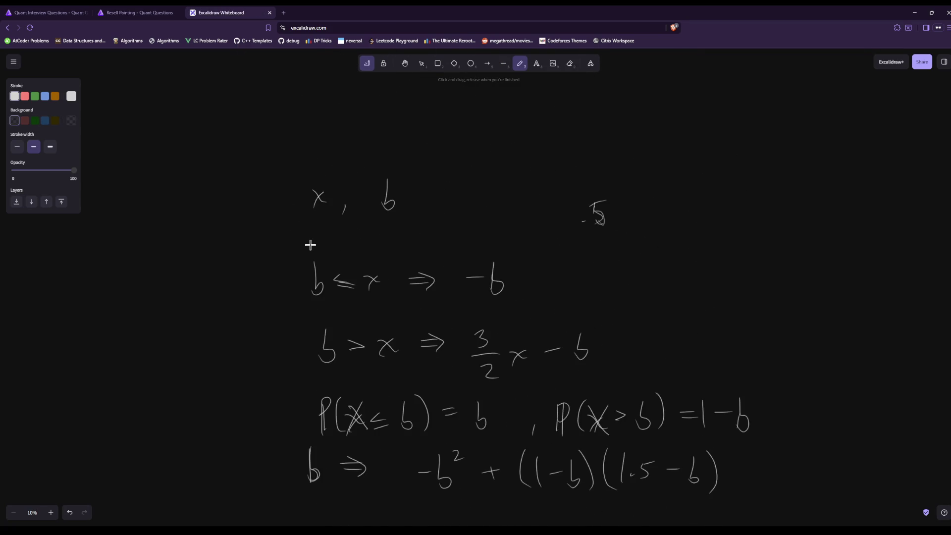
scroll(310, 245, "down", 3)
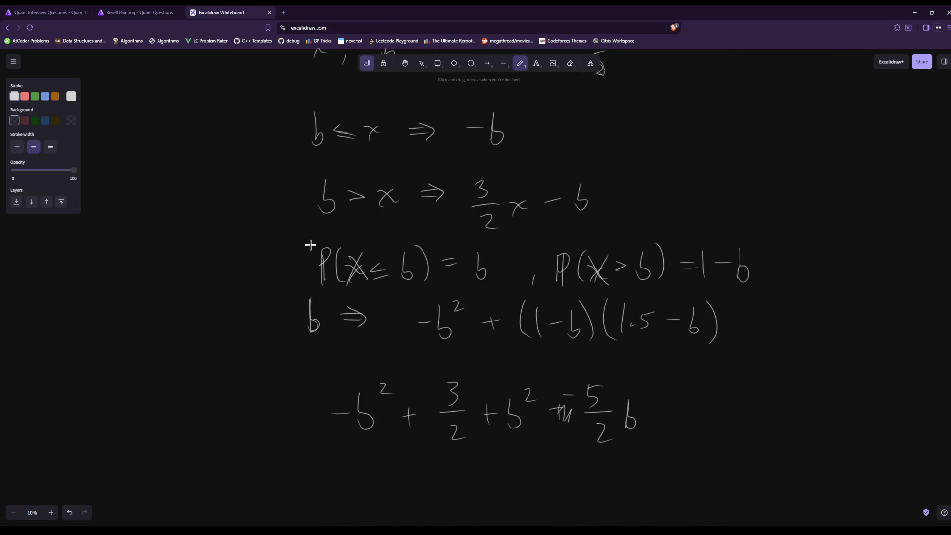
left_click(159, 13)
Write 'X uniform on 0 1' beneath the expanded expression
left_click(230, 11)
scroll(234, 312, "down", 5)
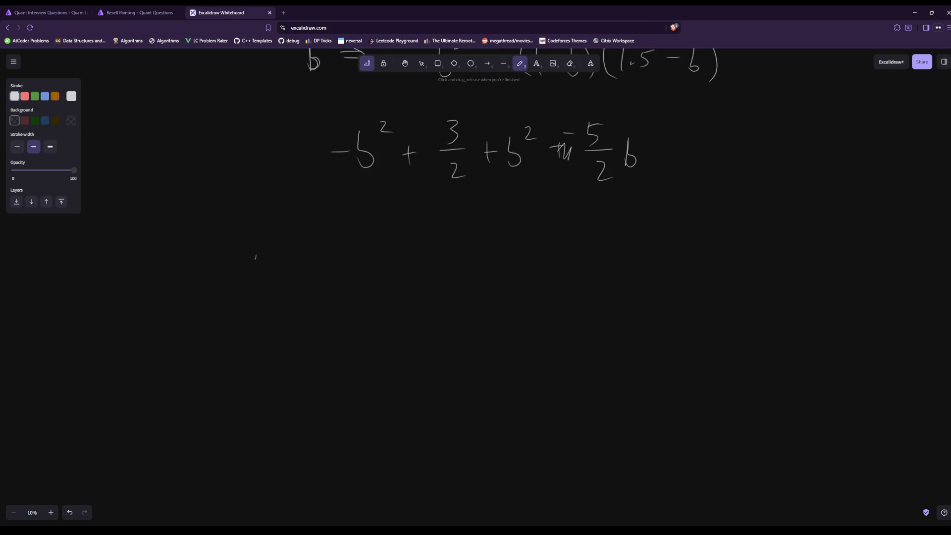
left_click_drag(256, 255, 279, 285)
mouse_move(271, 261)
left_mouse_down()
mouse_move(261, 288)
mouse_move(308, 273)
mouse_move(327, 276)
mouse_move(341, 297)
mouse_move(342, 272)
mouse_move(448, 272)
left_mouse_up()
mouse_move(462, 265)
left_mouse_down()
mouse_move(460, 276)
mouse_move(476, 270)
left_mouse_up()
mouse_move(481, 250)
left_mouse_down()
mouse_move(480, 272)
mouse_move(497, 278)
left_mouse_up()
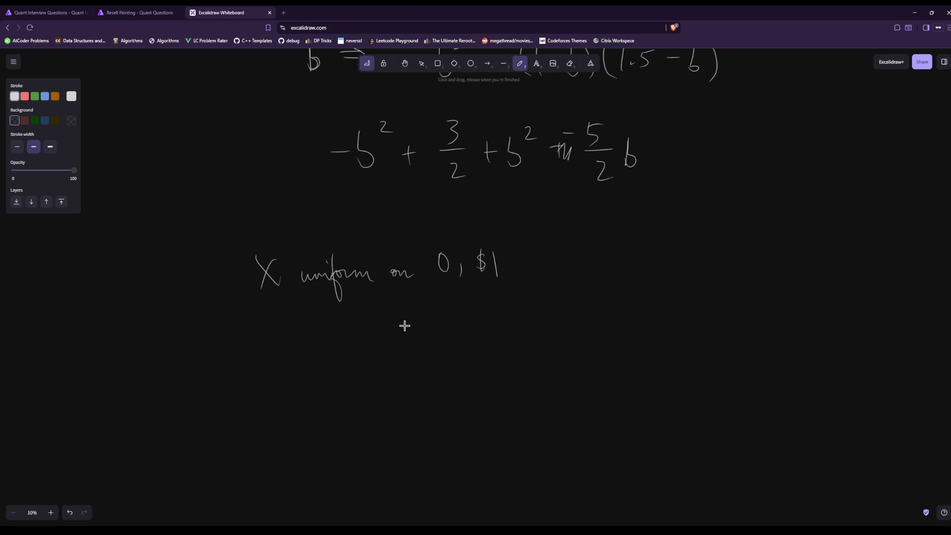
Scribble out the stray mark and bracket the interval as [0, 1]
left_click_drag(480, 248, 494, 288)
mouse_move(434, 249)
left_mouse_down()
mouse_move(428, 278)
mouse_move(446, 282)
left_mouse_up()
mouse_move(504, 243)
left_mouse_down()
mouse_move(513, 273)
mouse_move(491, 277)
mouse_move(488, 263)
left_mouse_up()
left_click(570, 63)
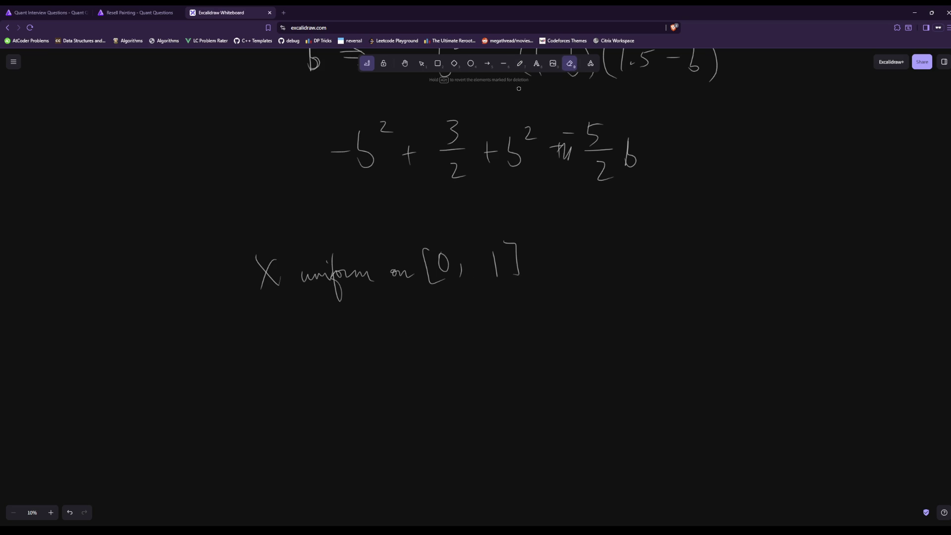
left_click(519, 63)
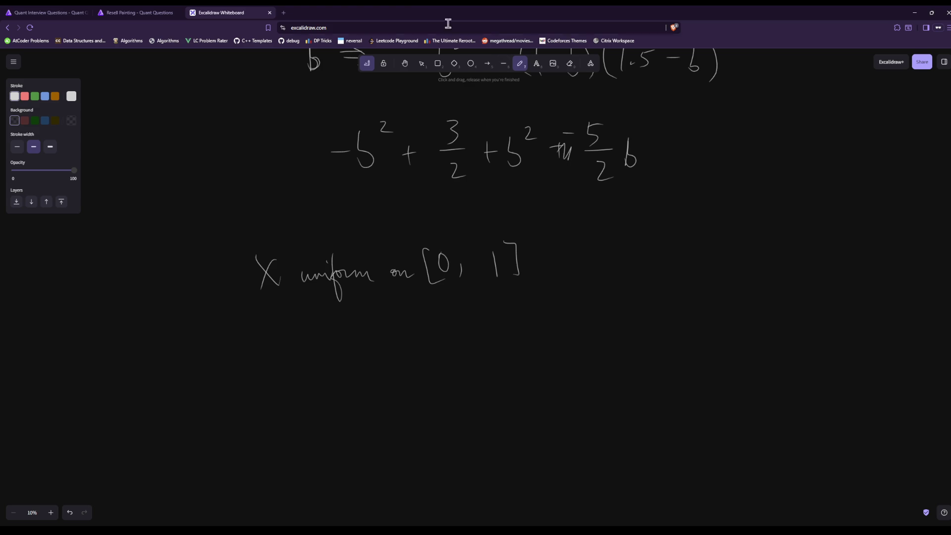
left_click(144, 12)
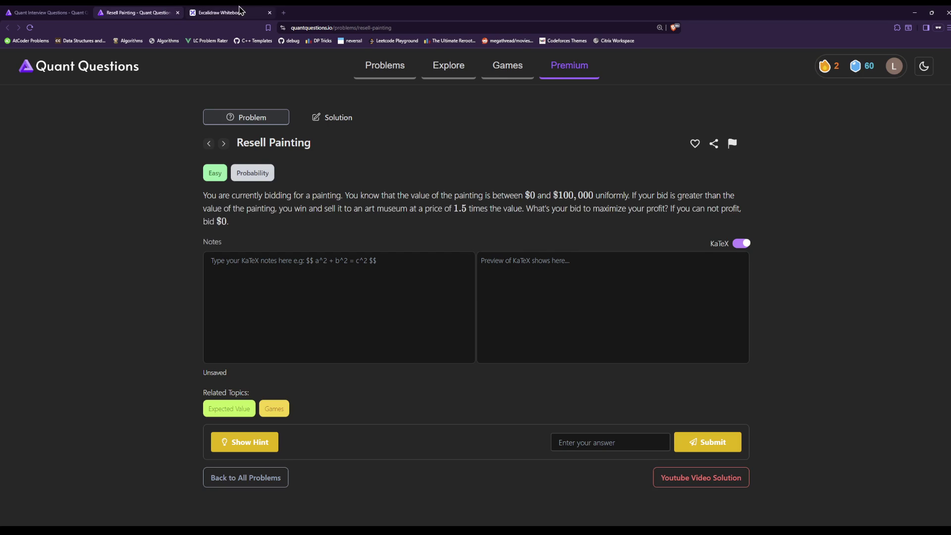
left_click(236, 12)
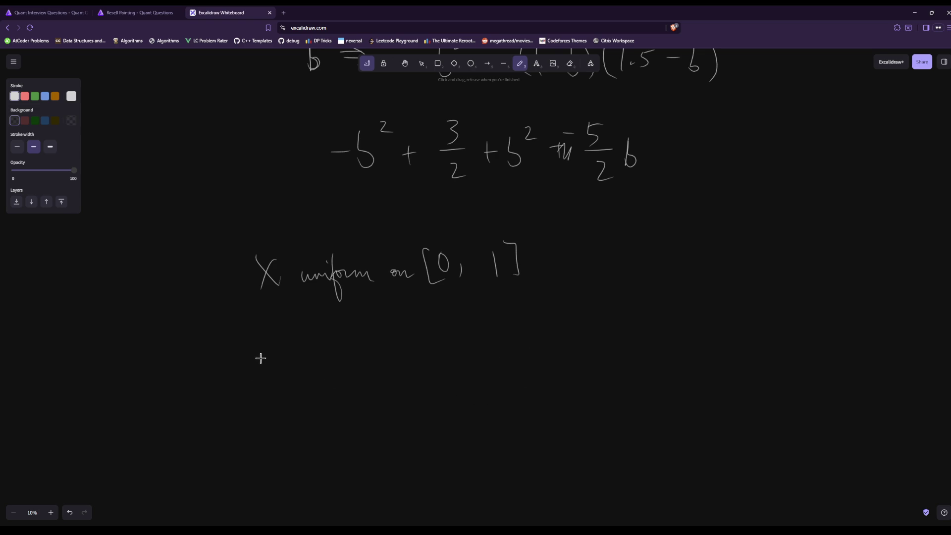
Write 'find b which maximizes' below the uniform note
left_click_drag(259, 345, 254, 380)
mouse_move(244, 360)
left_mouse_down()
mouse_move(300, 376)
mouse_move(392, 372)
left_mouse_up()
mouse_move(394, 344)
left_mouse_down()
mouse_move(397, 375)
mouse_move(483, 372)
left_mouse_up()
left_click_drag(492, 365, 513, 375)
mouse_move(513, 361)
left_mouse_down()
mouse_move(497, 376)
mouse_move(549, 365)
mouse_move(555, 401)
left_mouse_up()
left_click_drag(560, 369, 579, 367)
scroll(522, 394, "down", 3)
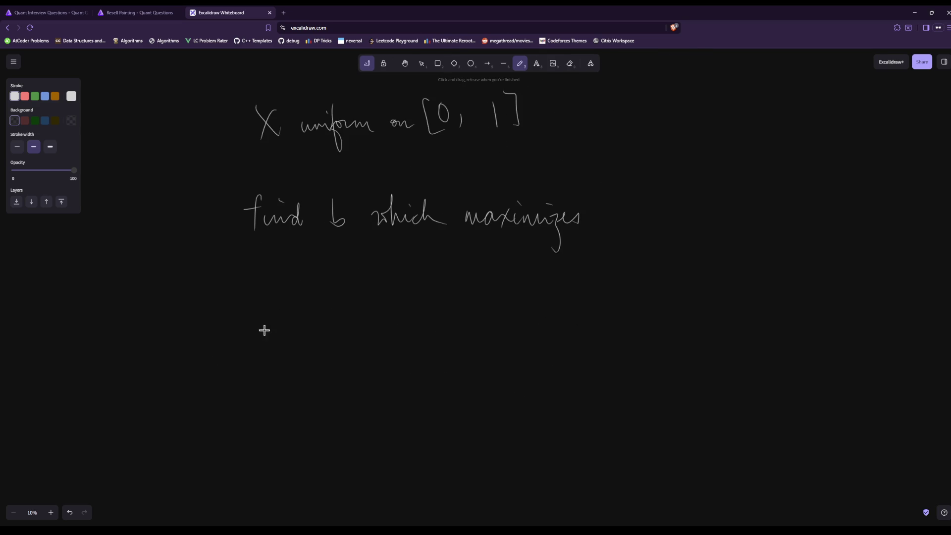
Write 'maximize P(b > X)', erasing the stray 'E[' start
mouse_move(261, 311)
left_mouse_down()
mouse_move(284, 308)
mouse_move(275, 359)
mouse_move(285, 322)
mouse_move(304, 365)
left_mouse_up()
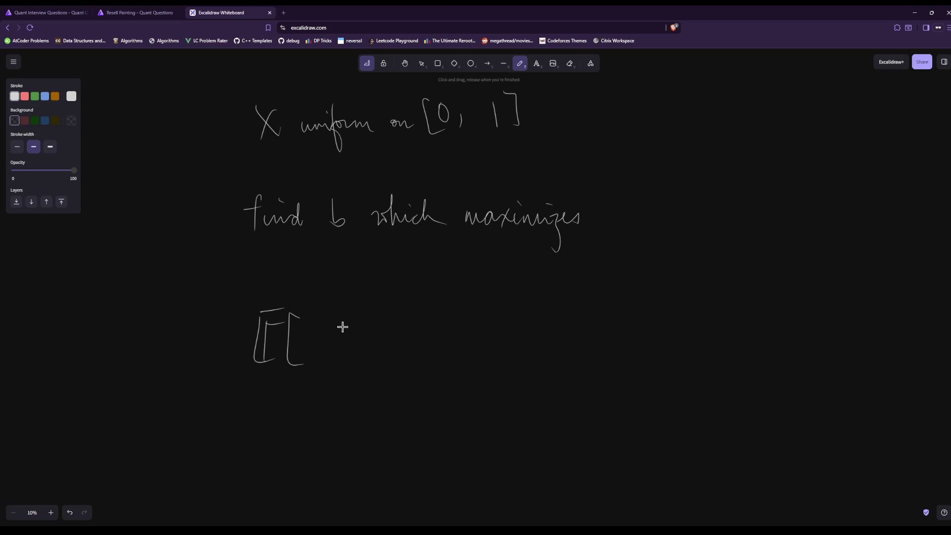
mouse_move(342, 324)
left_mouse_down()
mouse_move(355, 353)
mouse_move(407, 350)
mouse_move(389, 355)
left_mouse_up()
mouse_move(309, 327)
left_mouse_down()
mouse_move(313, 365)
mouse_move(314, 346)
left_mouse_up()
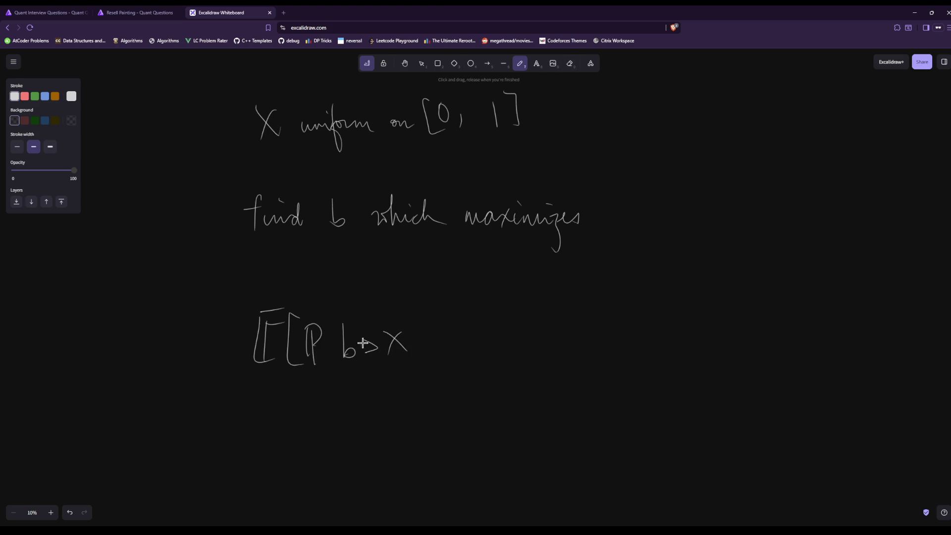
left_click(570, 63)
left_click_drag(317, 347, 260, 341)
left_click(520, 63)
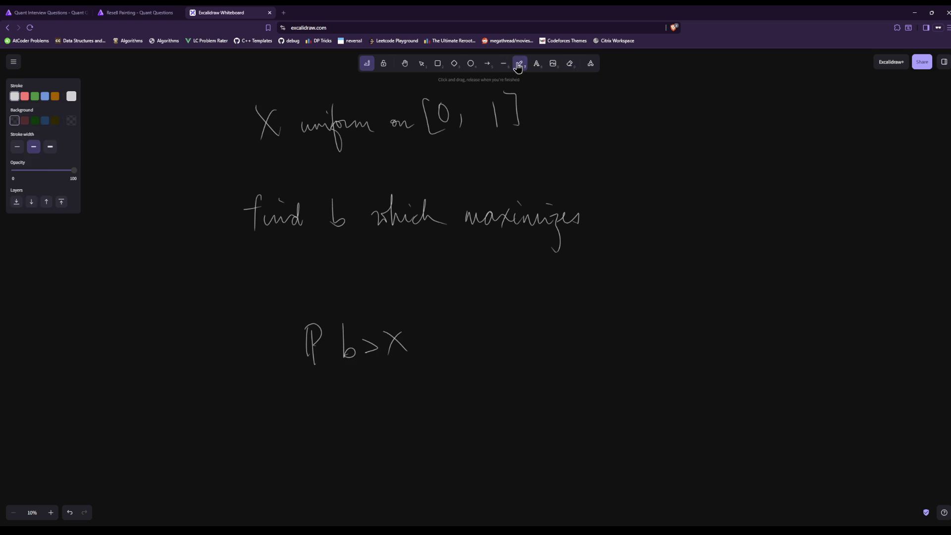
left_click_drag(340, 321, 354, 362)
left_click_drag(403, 310, 419, 352)
mouse_move(331, 291)
left_mouse_down()
mouse_move(423, 267)
mouse_move(435, 277)
mouse_move(451, 271)
left_mouse_up()
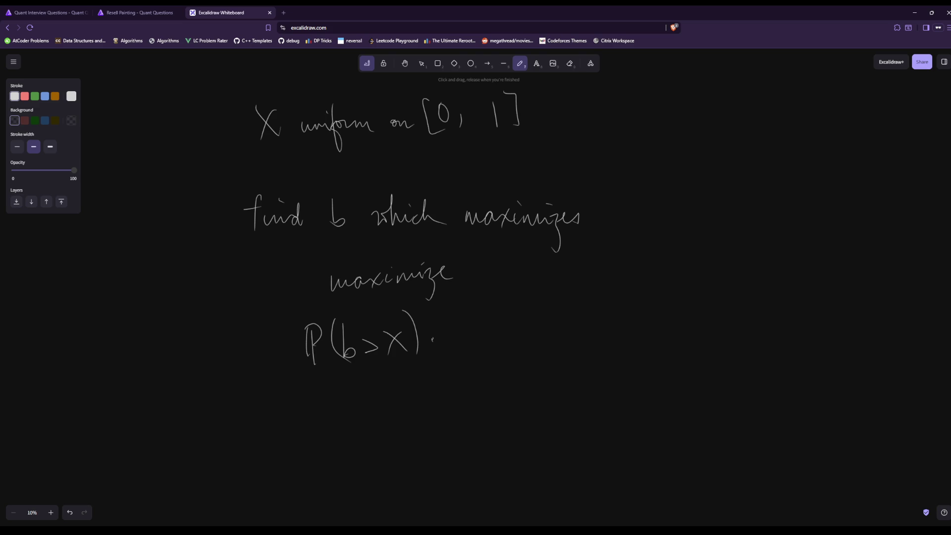
Complete the objective with '3/2 X − b²' and return to the Selection tool
left_click_drag(466, 322, 451, 347)
mouse_move(440, 348)
left_mouse_down()
mouse_move(476, 347)
mouse_move(468, 376)
left_mouse_up()
left_click_drag(480, 344, 500, 357)
left_click_drag(502, 341, 481, 367)
left_click_drag(558, 346, 538, 356)
mouse_move(591, 322)
left_mouse_down()
mouse_move(588, 353)
mouse_move(618, 326)
left_mouse_up()
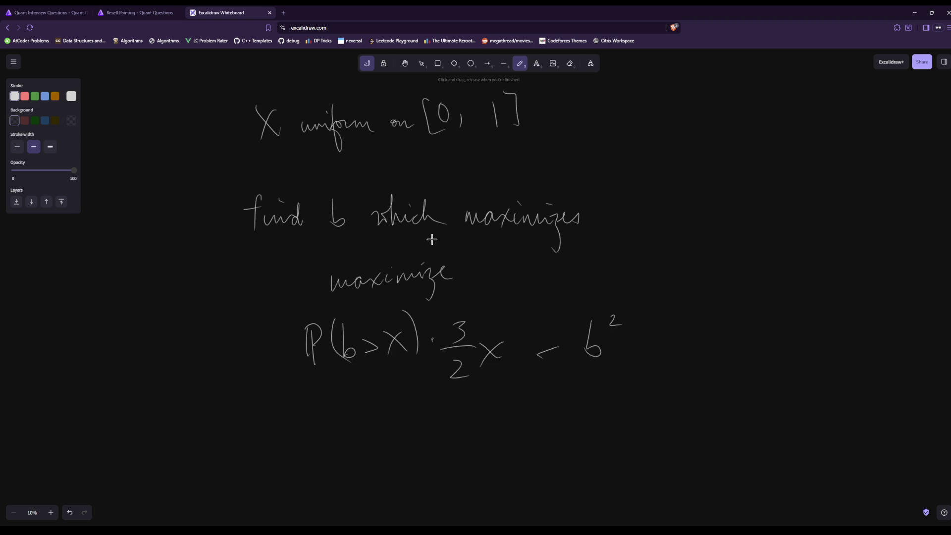
left_click(553, 63)
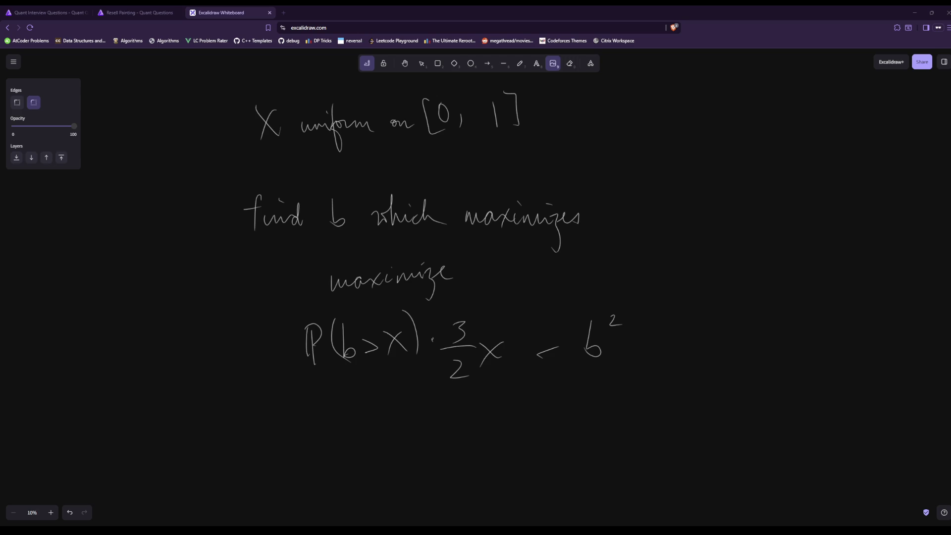
key("Escape")
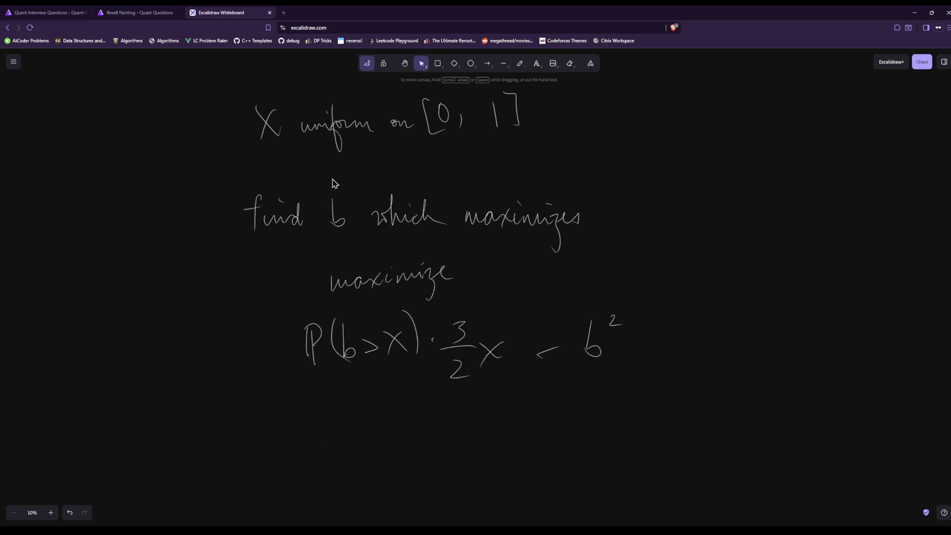
Freehand-write (1−b)·3/2x − b² on a new line below the P(b>x) expression
left_click(519, 63)
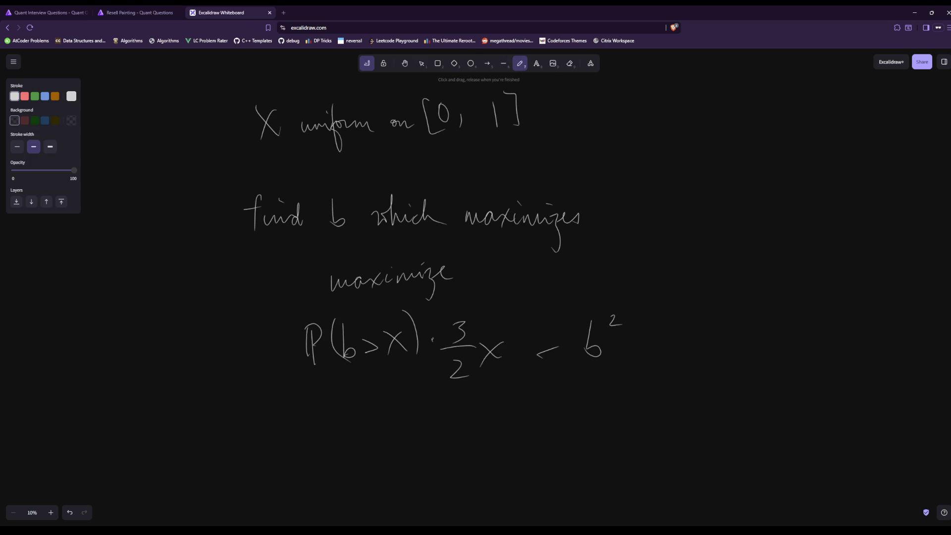
left_click_drag(326, 418, 325, 456)
mouse_move(339, 419)
left_mouse_down()
mouse_move(338, 450)
mouse_move(362, 432)
left_mouse_up()
left_click_drag(375, 414, 375, 448)
left_click_drag(402, 410, 403, 453)
left_click_drag(450, 402, 451, 417)
mouse_move(440, 426)
left_mouse_down()
mouse_move(471, 423)
mouse_move(465, 459)
left_mouse_up()
left_click_drag(479, 428, 497, 441)
mouse_move(495, 427)
left_mouse_down()
mouse_move(478, 451)
mouse_move(546, 436)
left_mouse_up()
left_click_drag(567, 425, 563, 451)
mouse_move(587, 413)
left_mouse_down()
mouse_move(584, 423)
mouse_move(600, 423)
left_mouse_up()
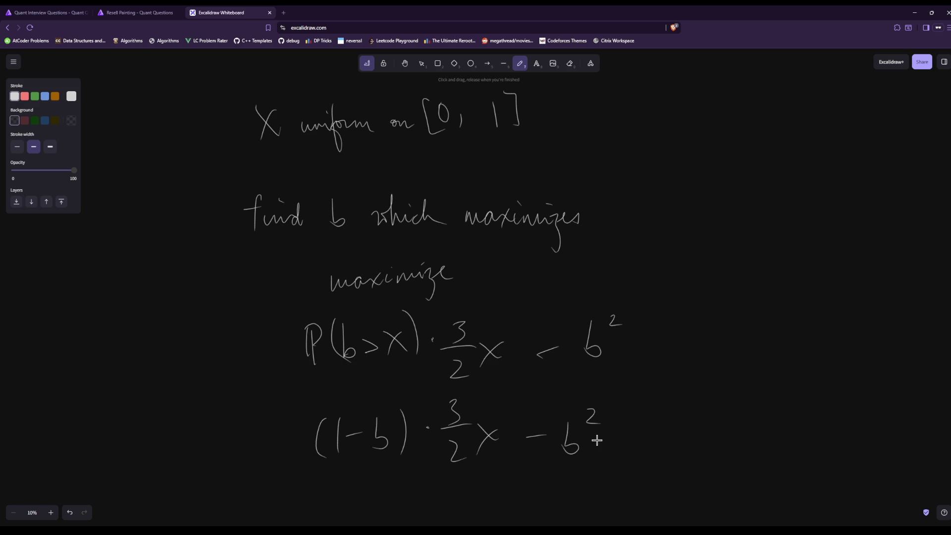
Erase the (1−b) factor from the new line, returning to the freehand pencil
left_click(567, 68)
mouse_move(340, 410)
left_mouse_down()
mouse_move(302, 463)
mouse_move(402, 420)
mouse_move(405, 436)
mouse_move(398, 429)
left_mouse_up()
left_click(520, 63)
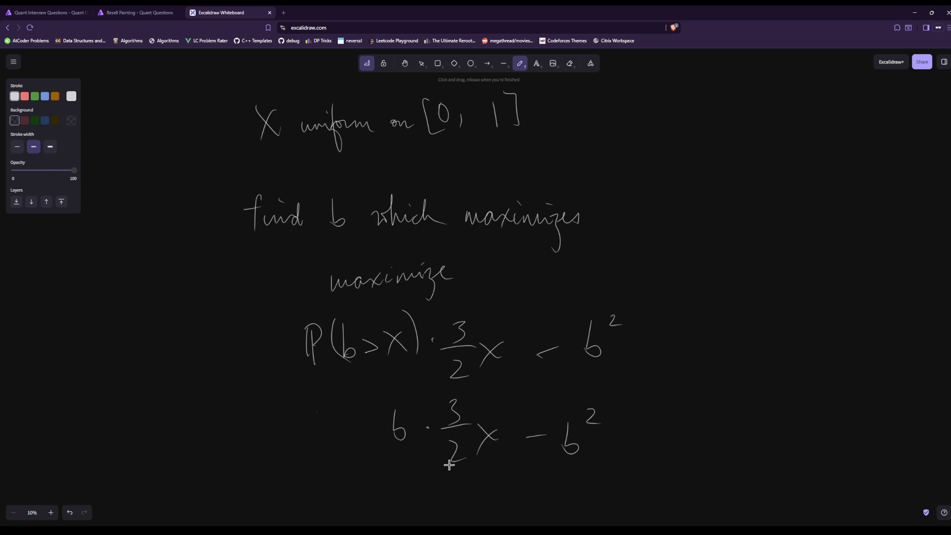
Handwrite b² − 3/4 b on a new line below the profit expression
scroll(484, 281, "down", 3)
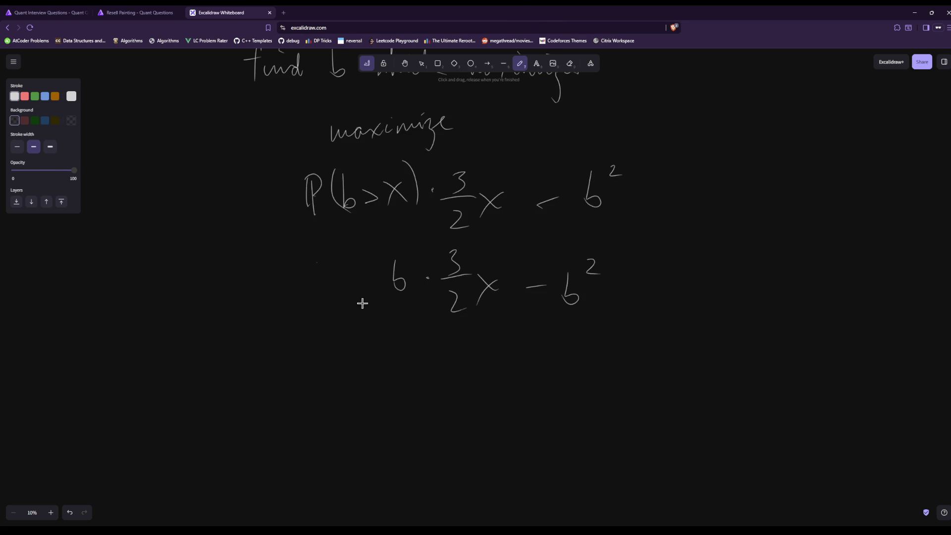
left_click_drag(430, 362, 436, 409)
left_click_drag(449, 363, 466, 372)
left_click_drag(474, 390, 491, 389)
left_click_drag(532, 363, 533, 404)
left_click(544, 399)
mouse_move(567, 375)
left_mouse_down()
mouse_move(557, 396)
mouse_move(545, 396)
mouse_move(554, 409)
left_mouse_up()
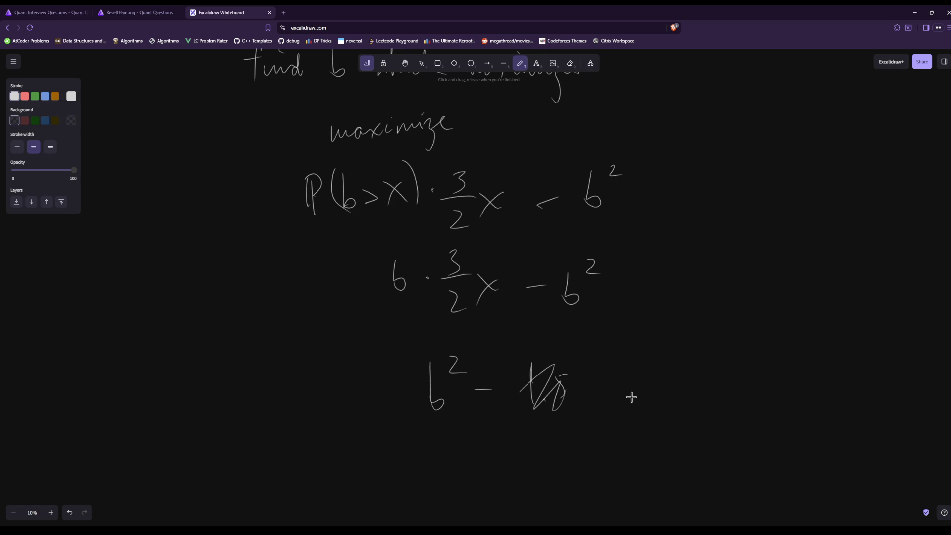
mouse_move(594, 358)
left_mouse_down()
mouse_move(604, 362)
mouse_move(596, 381)
left_mouse_up()
mouse_move(580, 390)
left_mouse_down()
mouse_move(620, 386)
mouse_move(621, 405)
left_mouse_up()
left_click_drag(609, 401, 609, 425)
left_click_drag(638, 371, 638, 407)
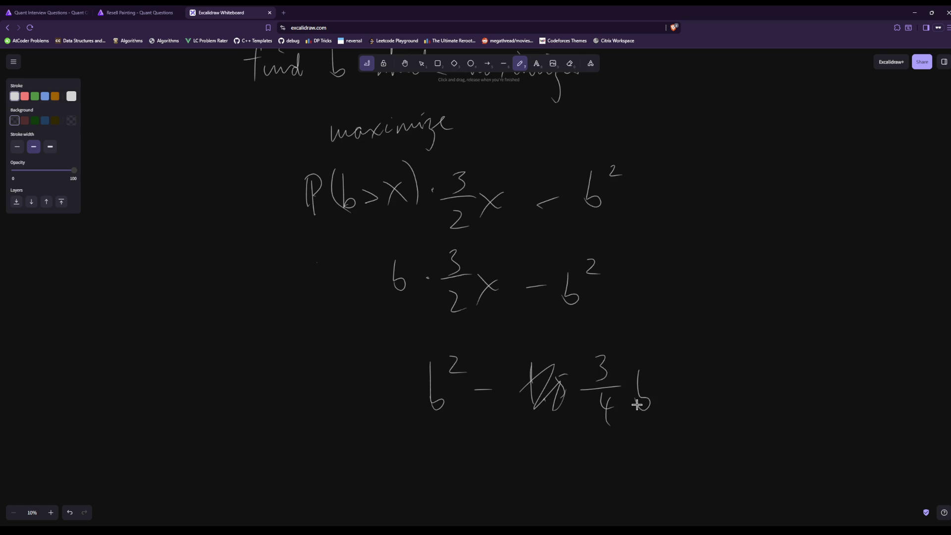
Write the tentative optimal bid 3/8 ? underneath
scroll(472, 283, "down", 3)
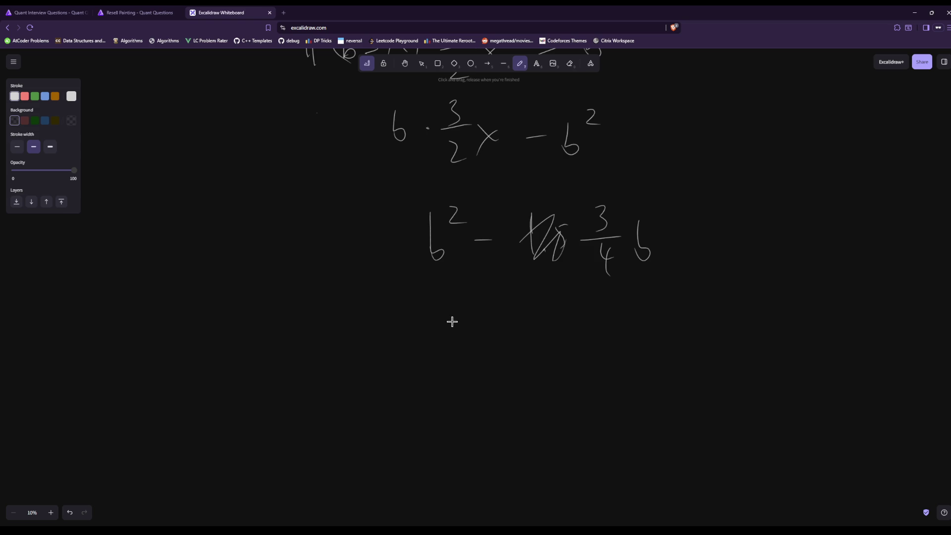
mouse_move(449, 318)
left_mouse_down()
mouse_move(448, 341)
mouse_move(475, 347)
left_mouse_up()
mouse_move(456, 357)
left_mouse_down()
mouse_move(448, 366)
mouse_move(453, 359)
left_mouse_up()
mouse_move(478, 327)
left_mouse_down()
mouse_move(493, 326)
mouse_move(485, 354)
left_mouse_up()
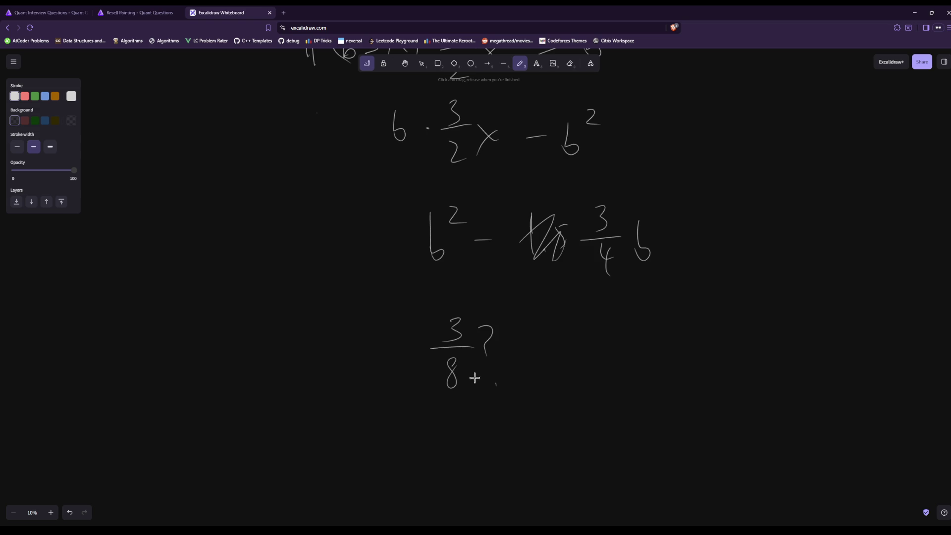
left_click(496, 384)
Add a leading minus and turn the minus into a plus, giving −b² + 3/4 b
scroll(526, 213, "up", 1)
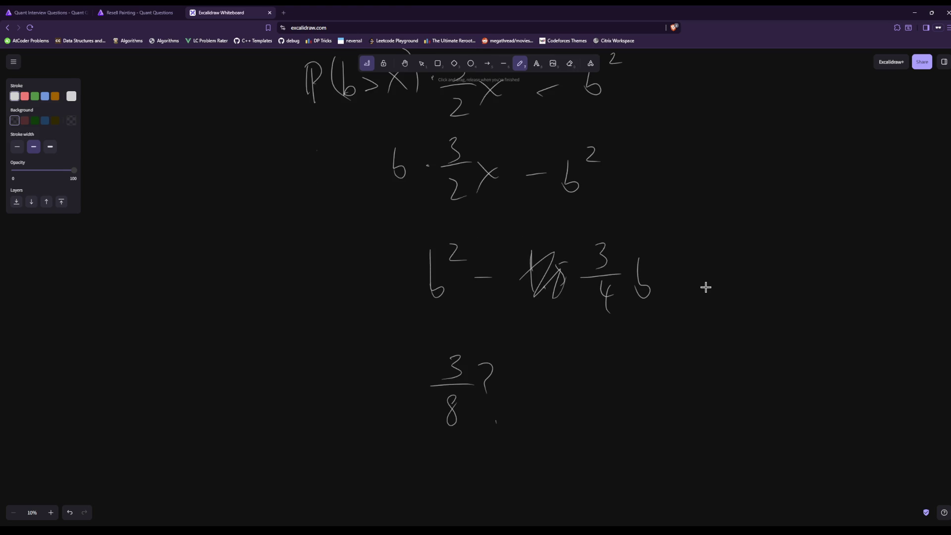
left_click_drag(369, 279, 390, 277)
left_click_drag(484, 267, 484, 284)
scroll(498, 249, "down", 3)
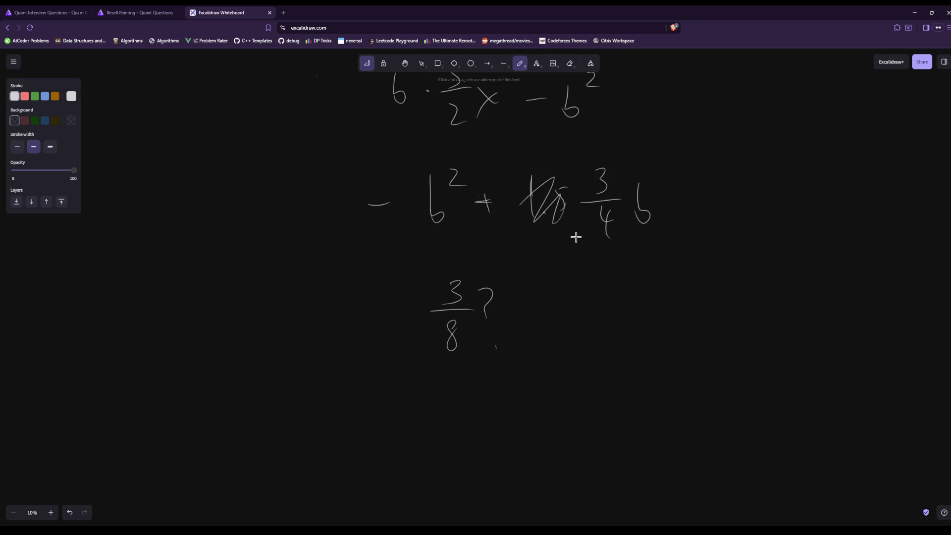
Submit 3/8 as the Resell Painting answer
left_click(139, 13)
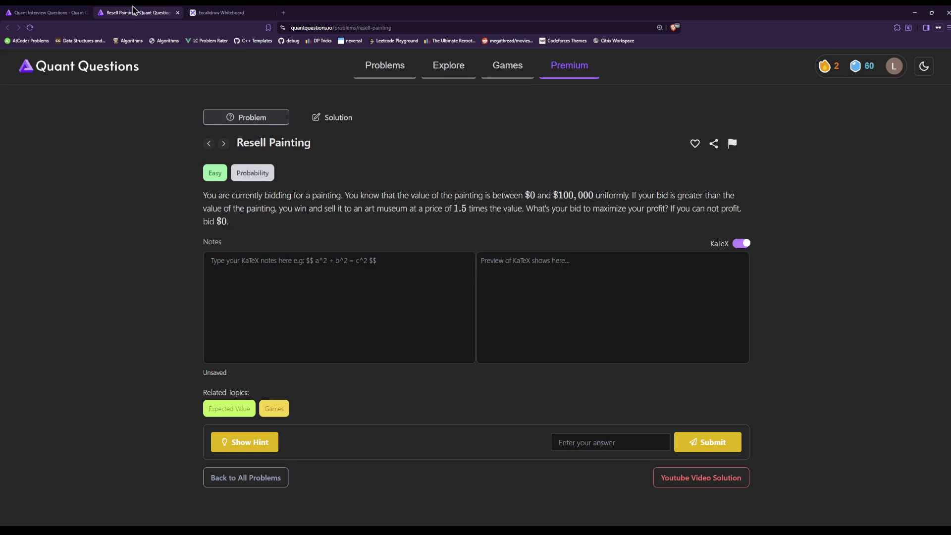
left_click(627, 444)
type("3/8")
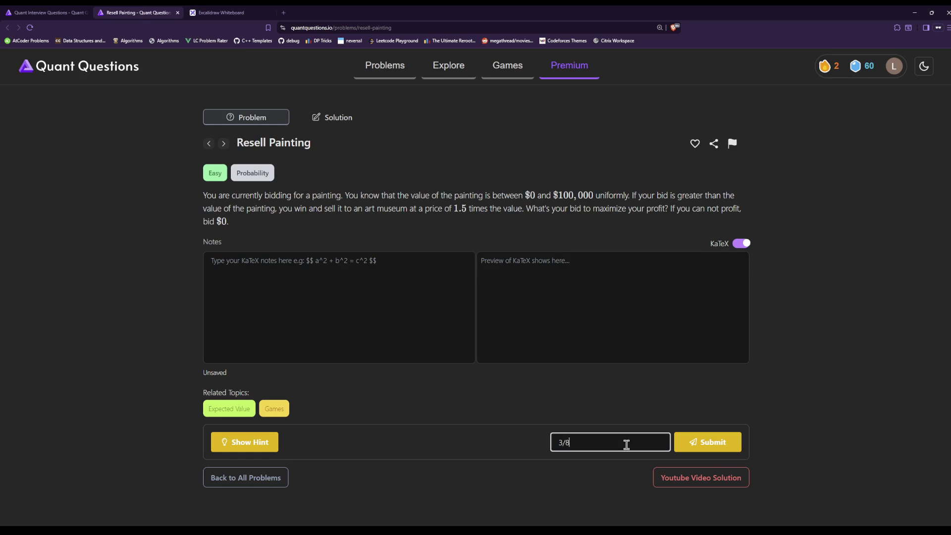
key("Return")
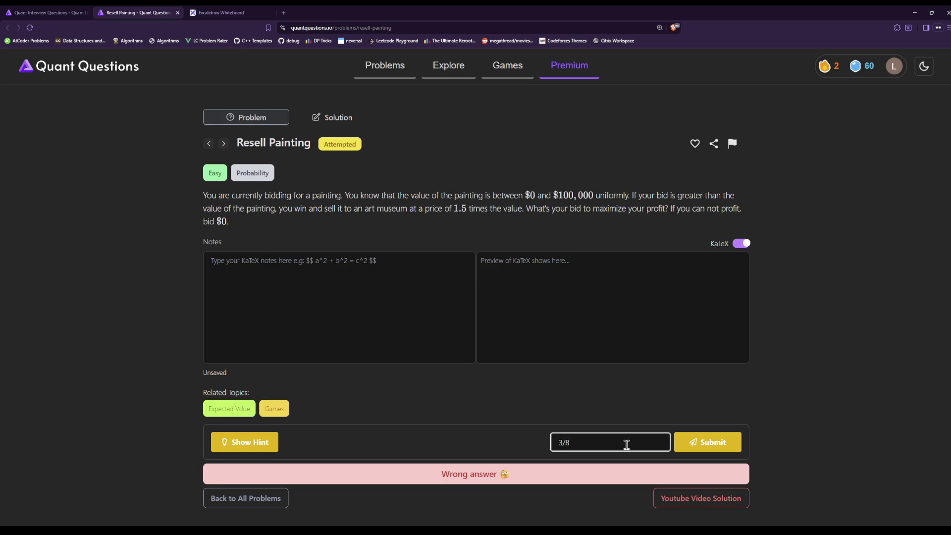
Replace the answer with 37500, submit it, and return to the Excalidraw whiteboard
scroll(614, 436, "down", 1)
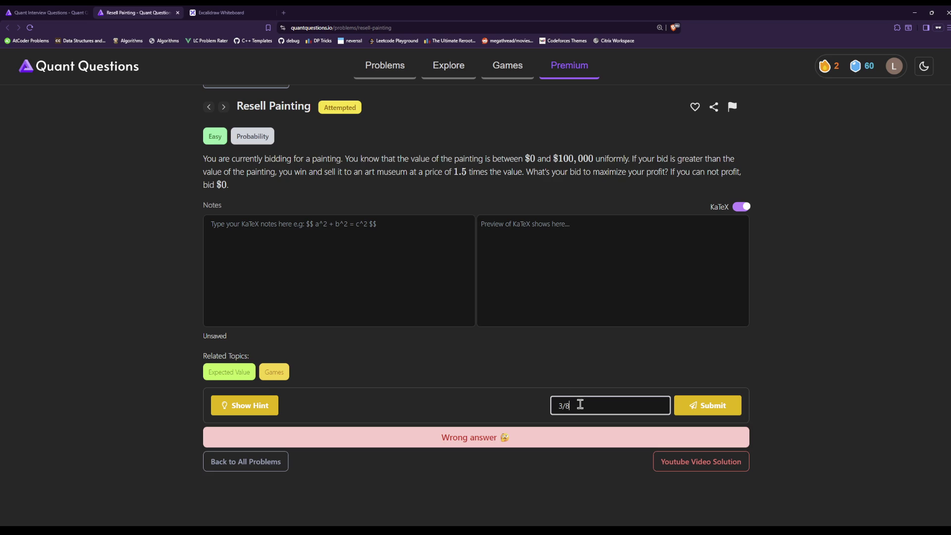
left_click_drag(578, 406, 417, 402)
type("375")
type("00")
left_click(712, 411)
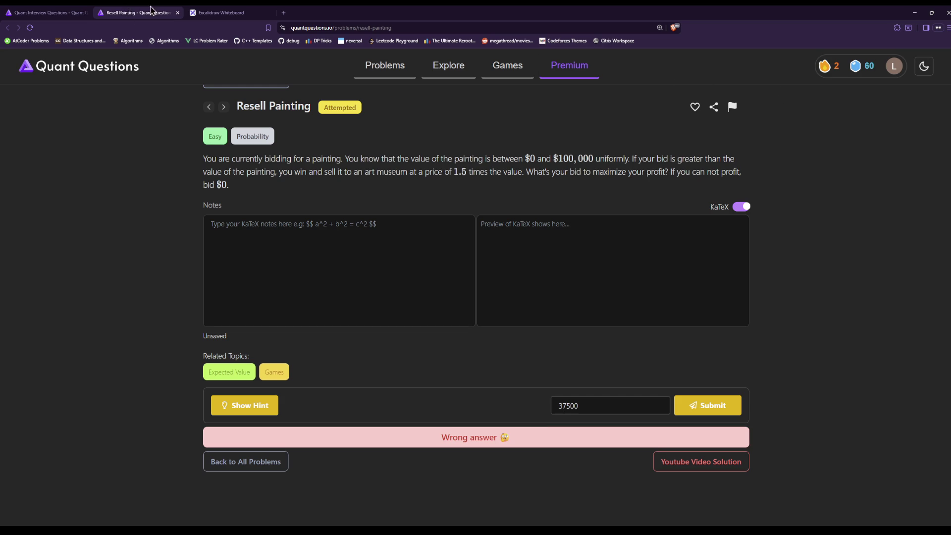
left_click(213, 12)
scroll(730, 342, "up", 5)
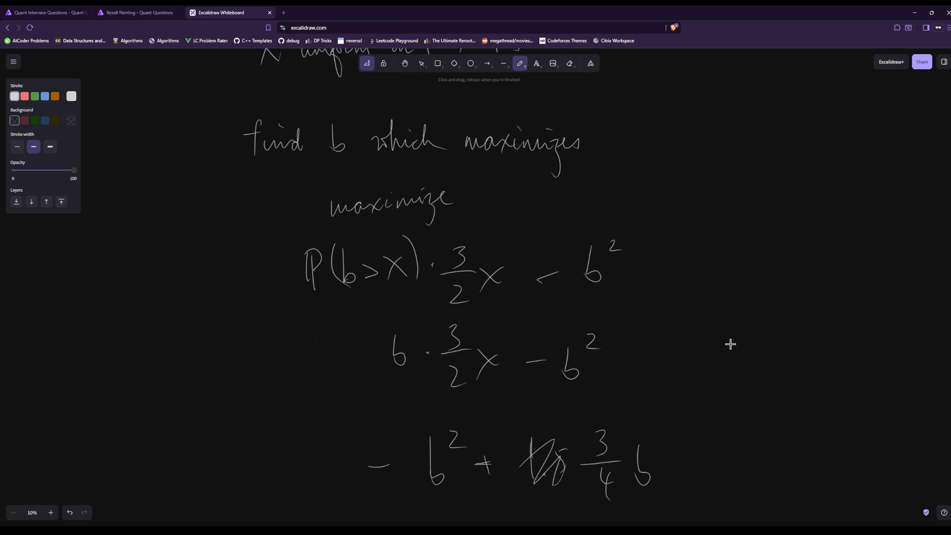
scroll(729, 344, "down", 4)
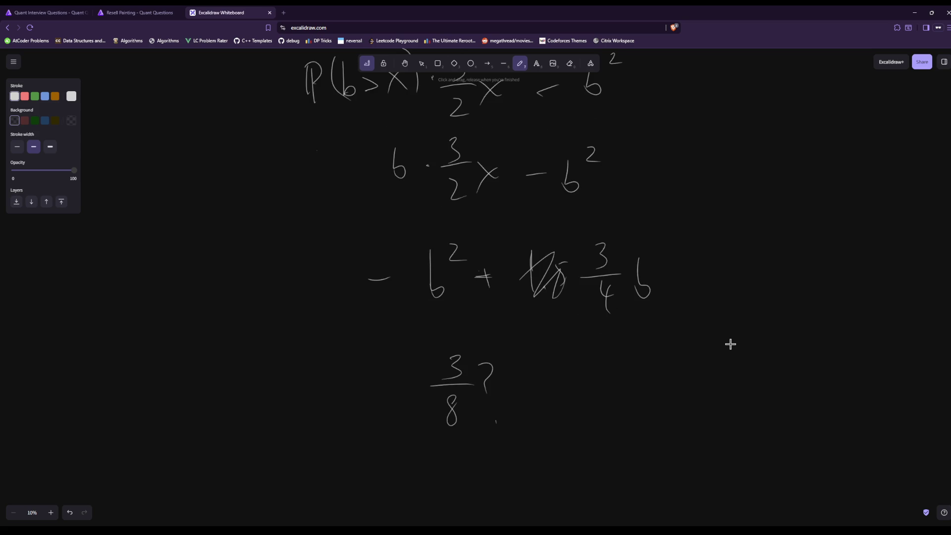
scroll(730, 343, "up", 2)
scroll(730, 343, "down", 4)
scroll(730, 343, "up", 1)
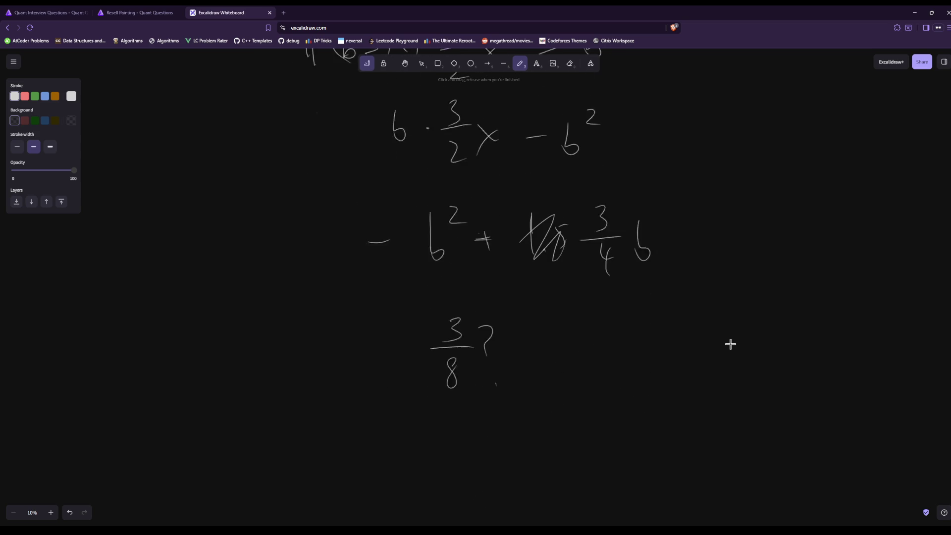
scroll(730, 343, "up", 2)
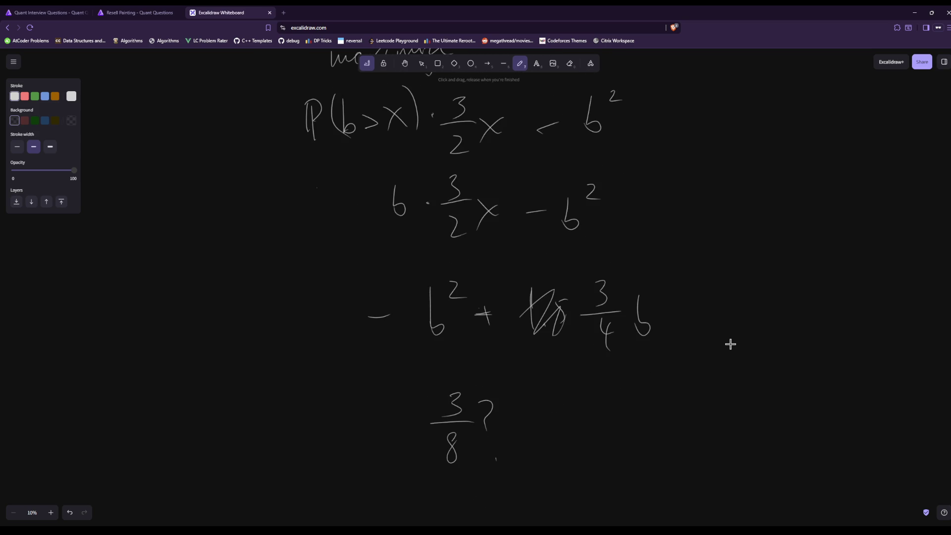
scroll(741, 365, "down", 2)
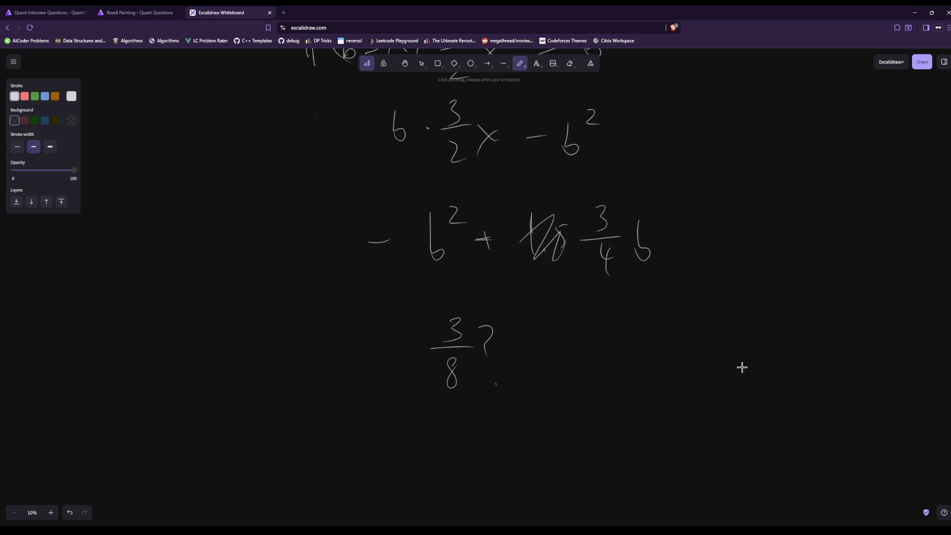
scroll(703, 368, "up", 4)
scroll(703, 369, "up", 2)
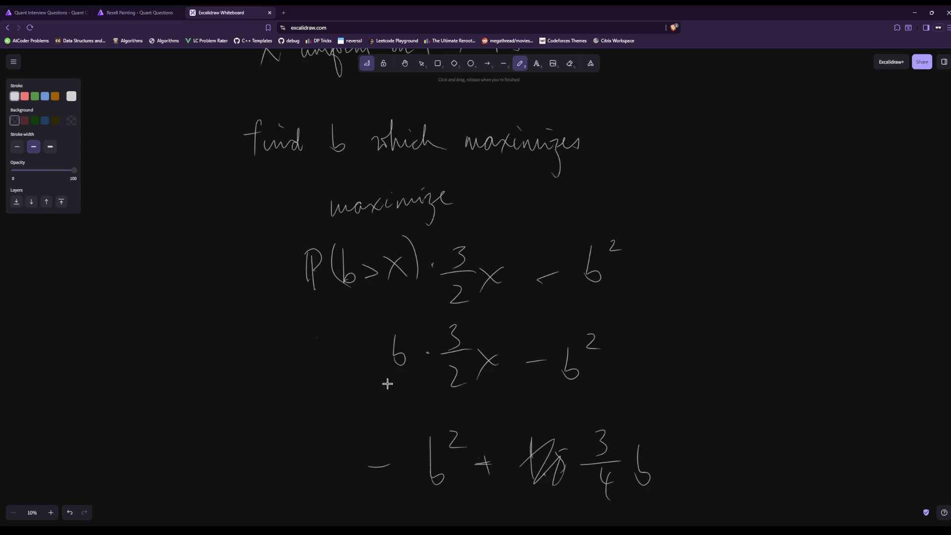
scroll(386, 381, "down", 3)
scroll(386, 380, "down", 1)
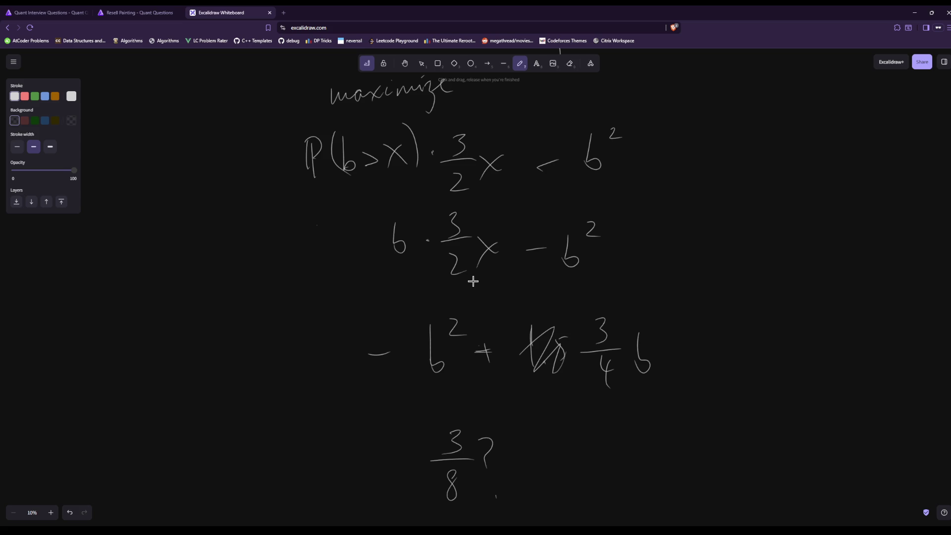
scroll(626, 269, "up", 4)
scroll(625, 270, "down", 3)
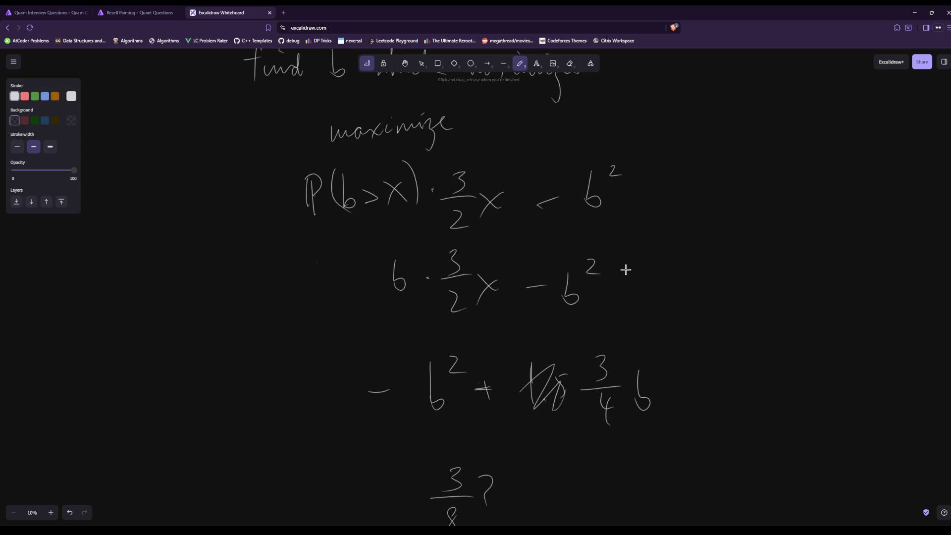
scroll(626, 270, "down", 2)
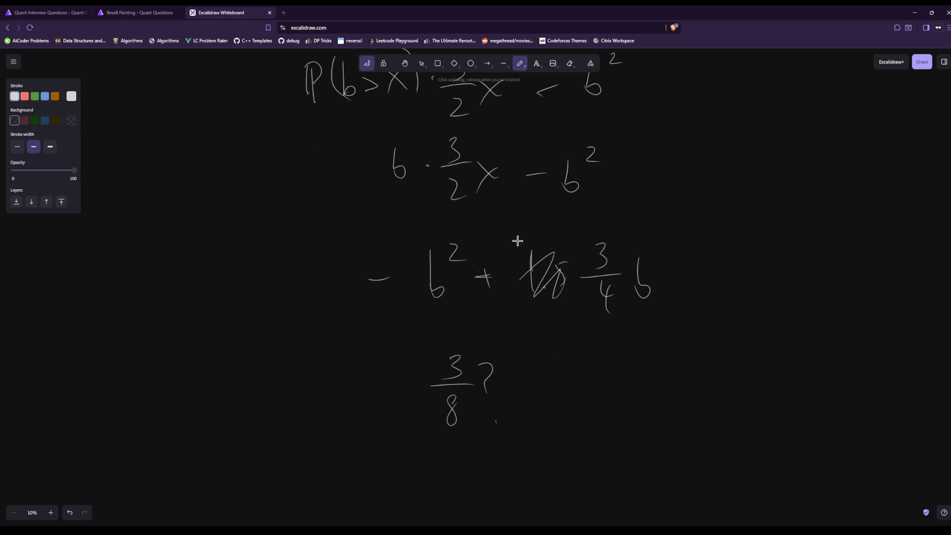
left_click(151, 12)
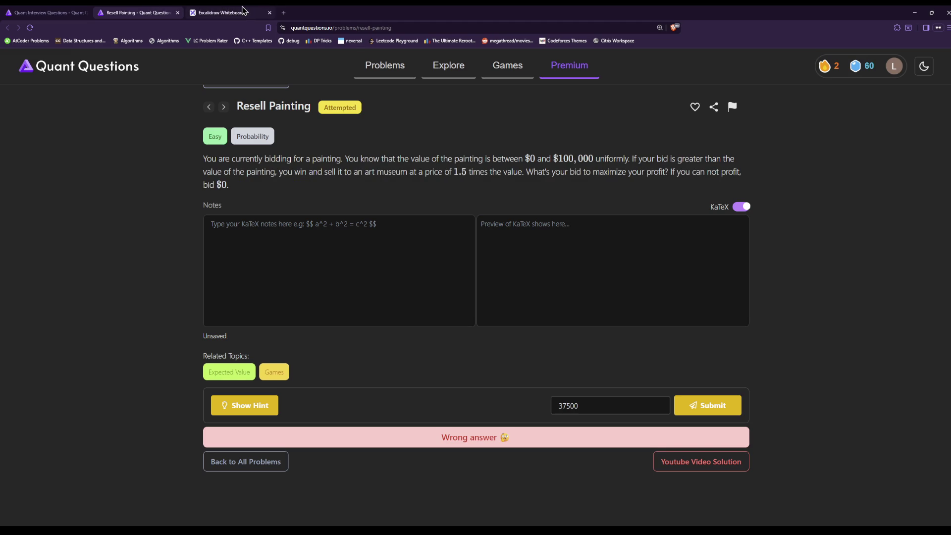
left_click(241, 11)
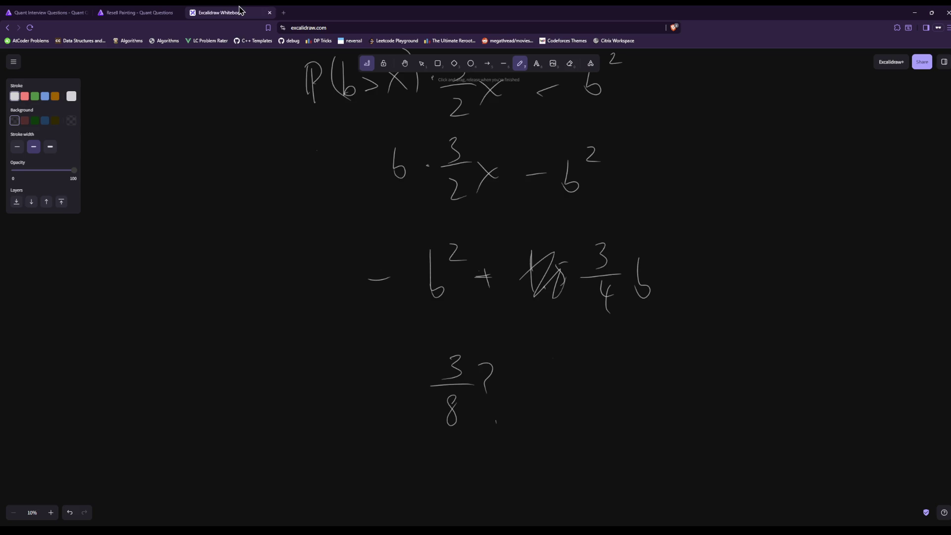
left_click(129, 11)
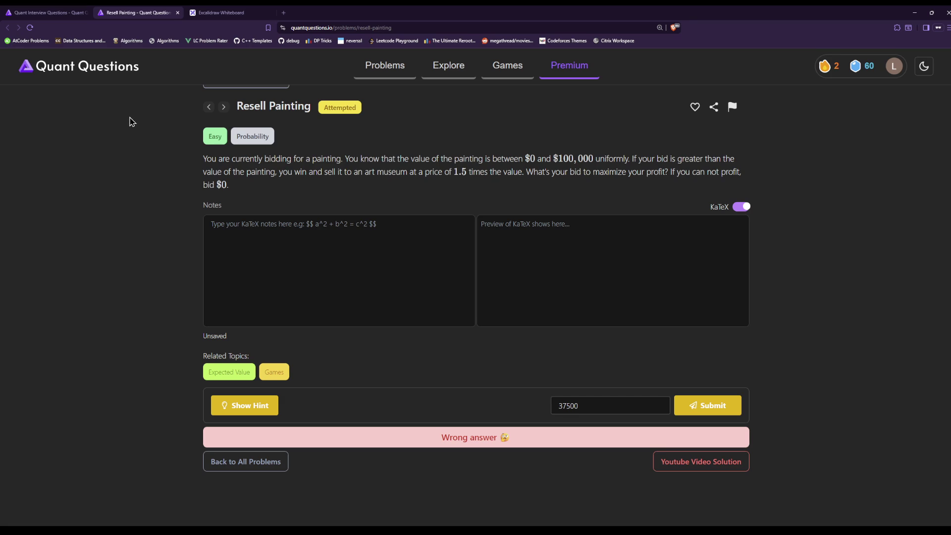
left_click(218, 13)
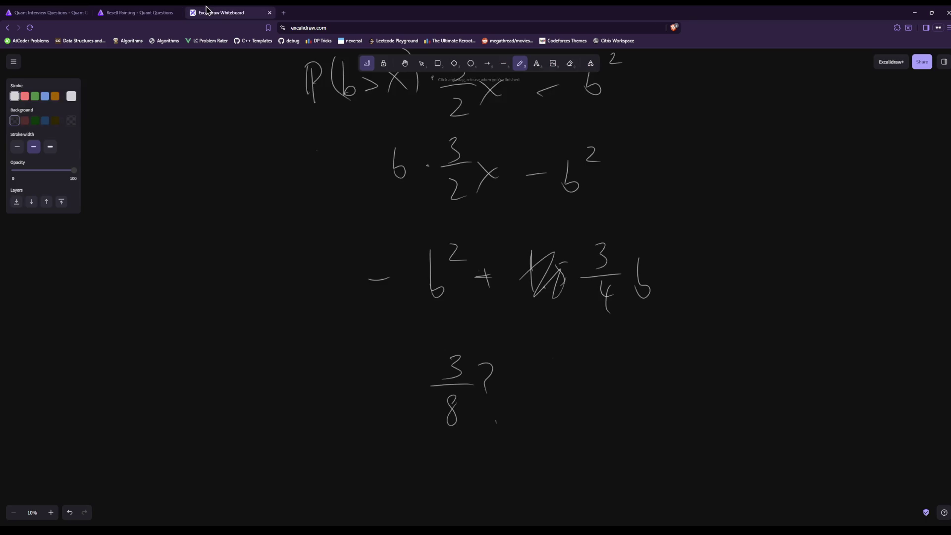
scroll(666, 299, "down", 1)
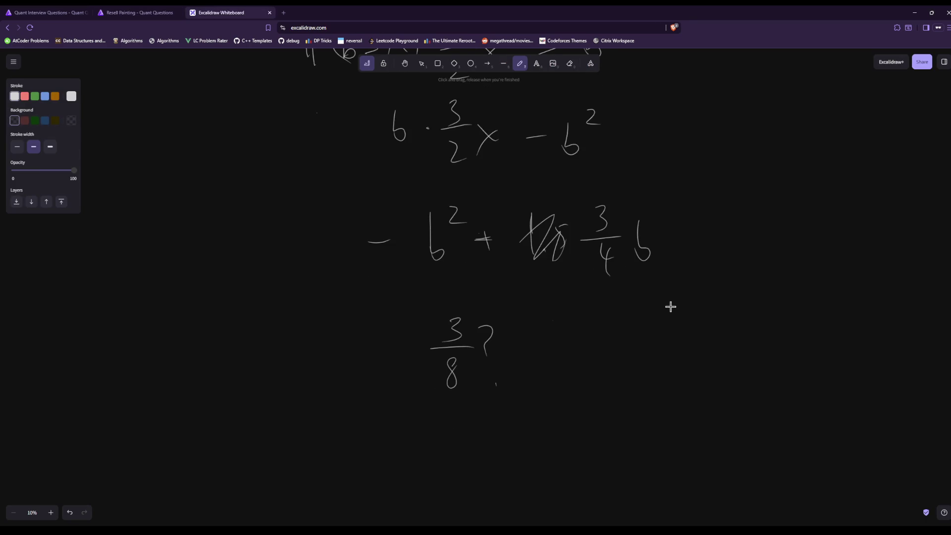
scroll(664, 303, "up", 5)
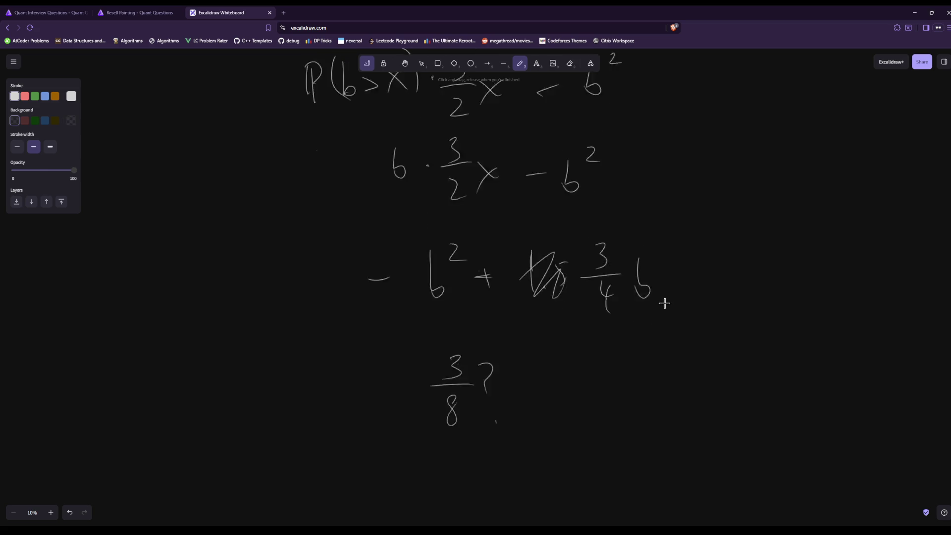
scroll(664, 303, "down", 3)
scroll(664, 303, "up", 6)
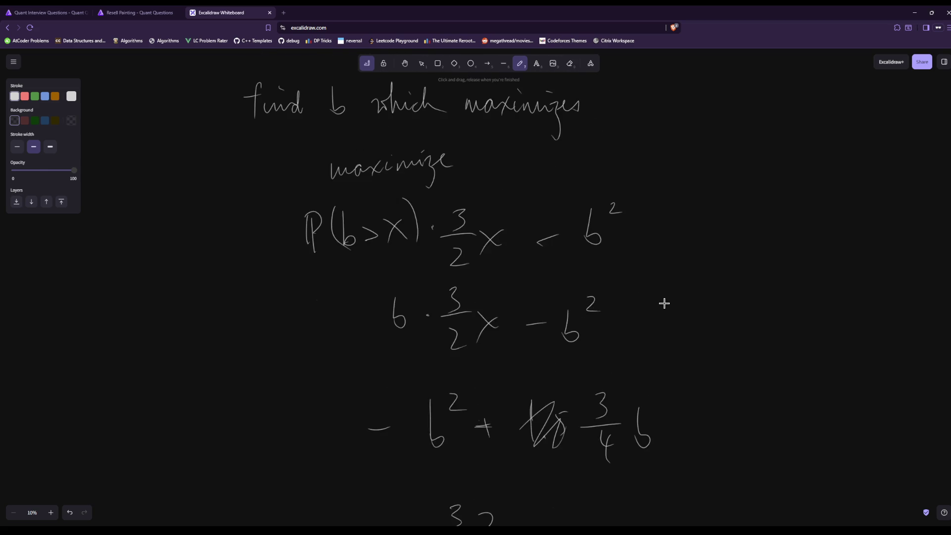
scroll(664, 303, "down", 4)
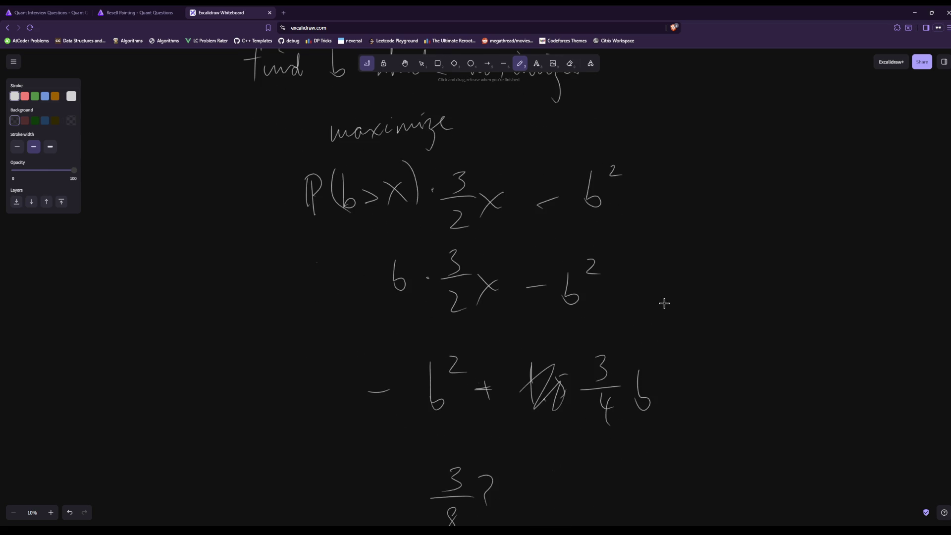
scroll(664, 303, "down", 1)
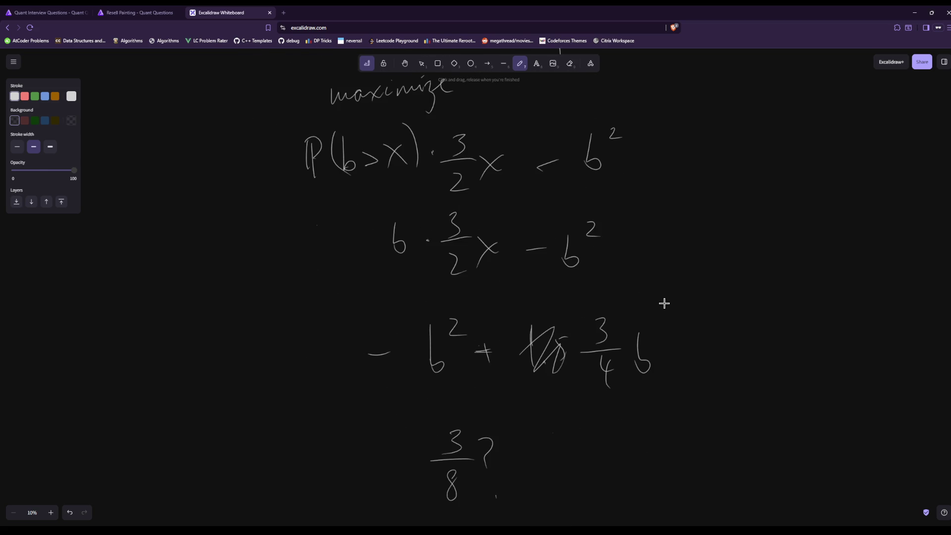
scroll(664, 303, "down", 2)
scroll(664, 303, "up", 3)
scroll(664, 303, "down", 4)
scroll(664, 303, "down", 2)
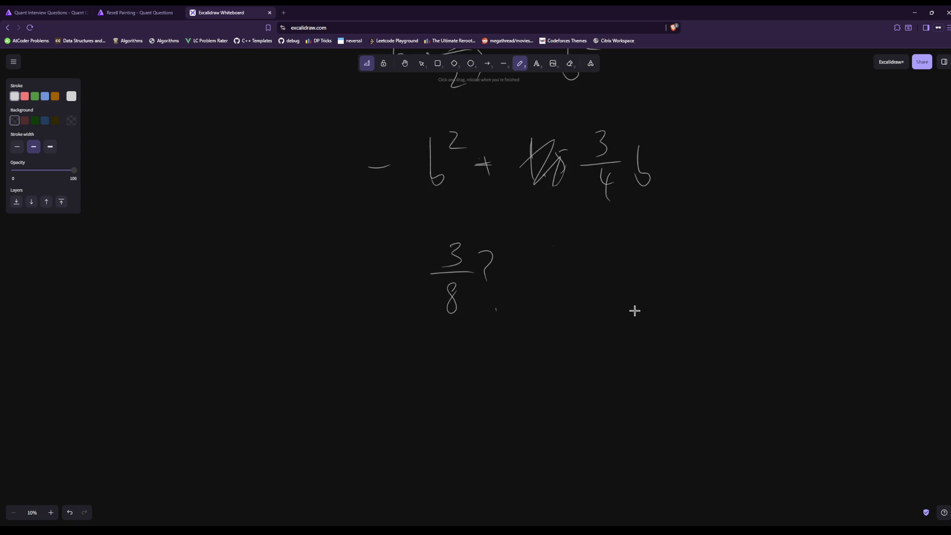
scroll(594, 318, "up", 4)
scroll(593, 319, "up", 6)
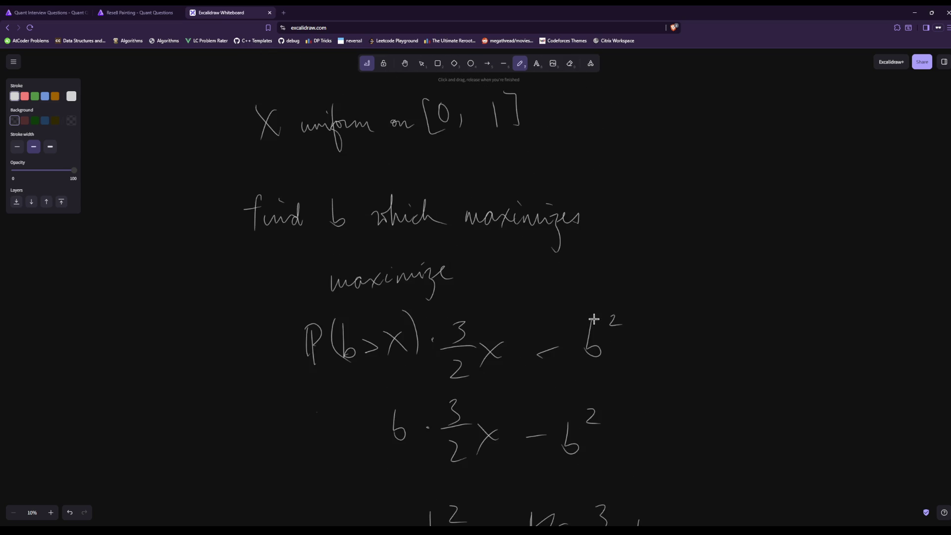
scroll(594, 318, "down", 4)
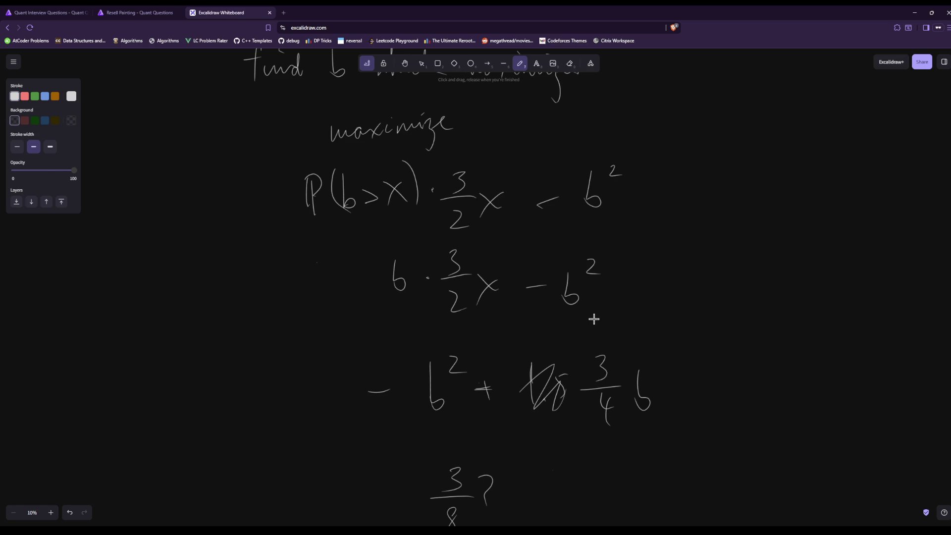
scroll(464, 322, "down", 2)
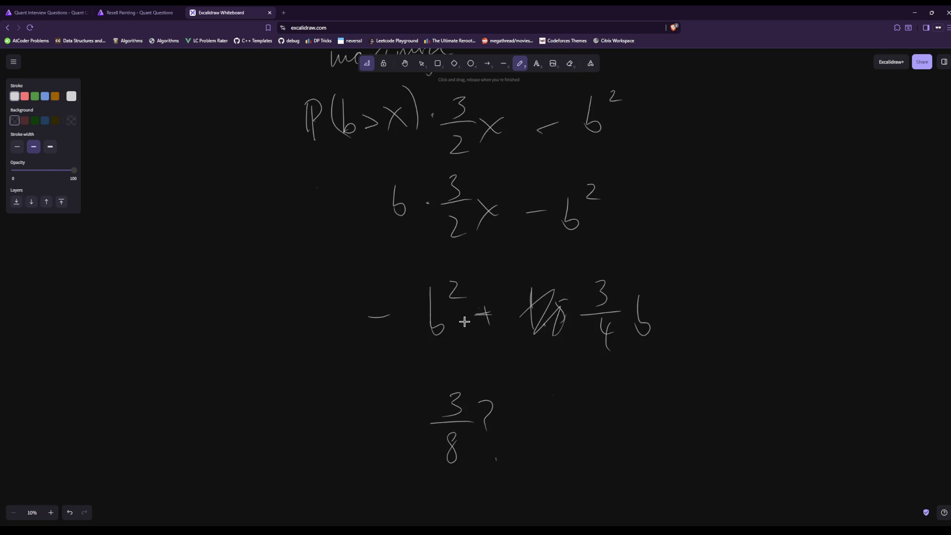
scroll(464, 322, "up", 2)
scroll(463, 322, "down", 3)
scroll(464, 321, "up", 5)
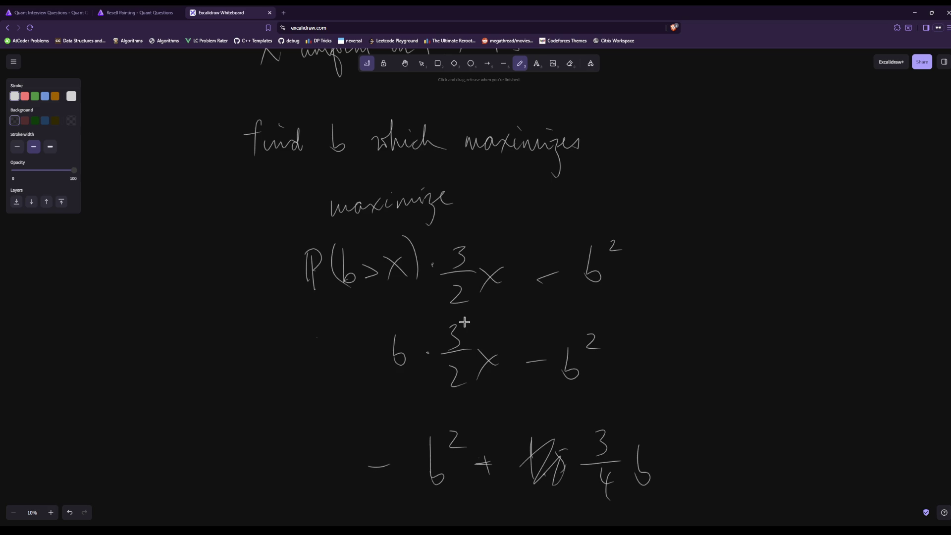
left_click(163, 12)
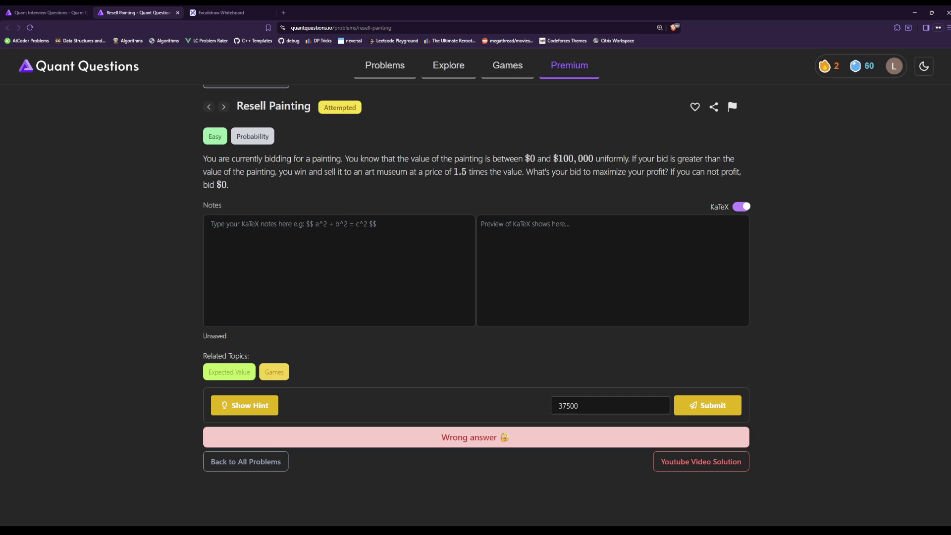
key("ctrl+Tab")
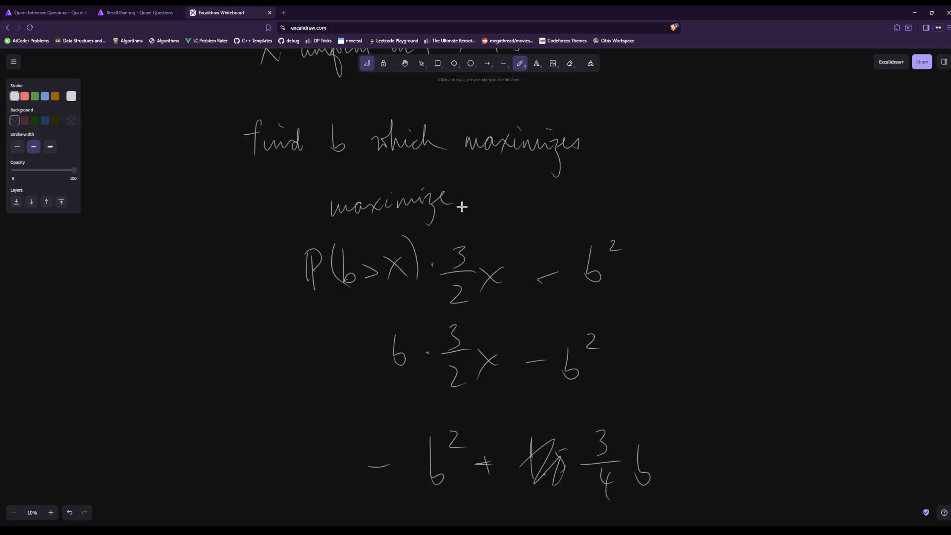
scroll(452, 206, "down", 2)
scroll(464, 212, "up", 3, "ctrl")
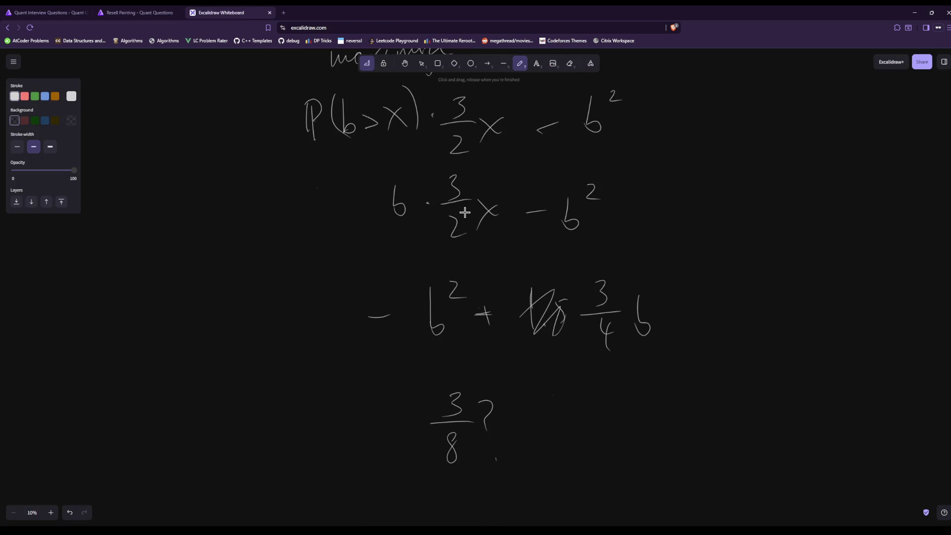
scroll(464, 212, "down", 3)
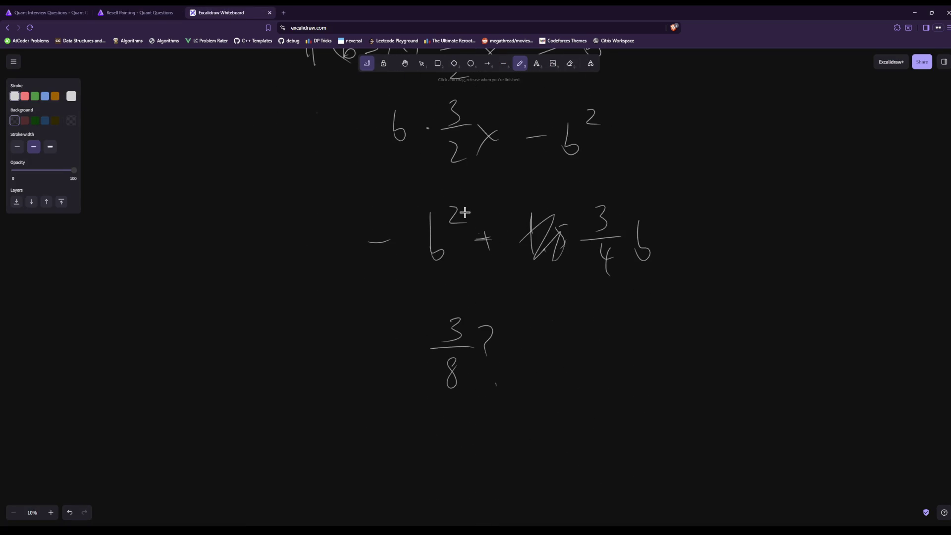
scroll(464, 212, "up", 3)
scroll(464, 211, "down", 3)
Handwrite −9/64 + 9/32 beside the 3/8? guess, undoing one stray stroke with Ctrl+Z
mouse_move(606, 308)
left_mouse_down()
mouse_move(608, 327)
mouse_move(626, 334)
mouse_move(596, 369)
left_mouse_up()
mouse_move(610, 355)
left_mouse_down()
mouse_move(622, 360)
mouse_move(616, 381)
left_mouse_up()
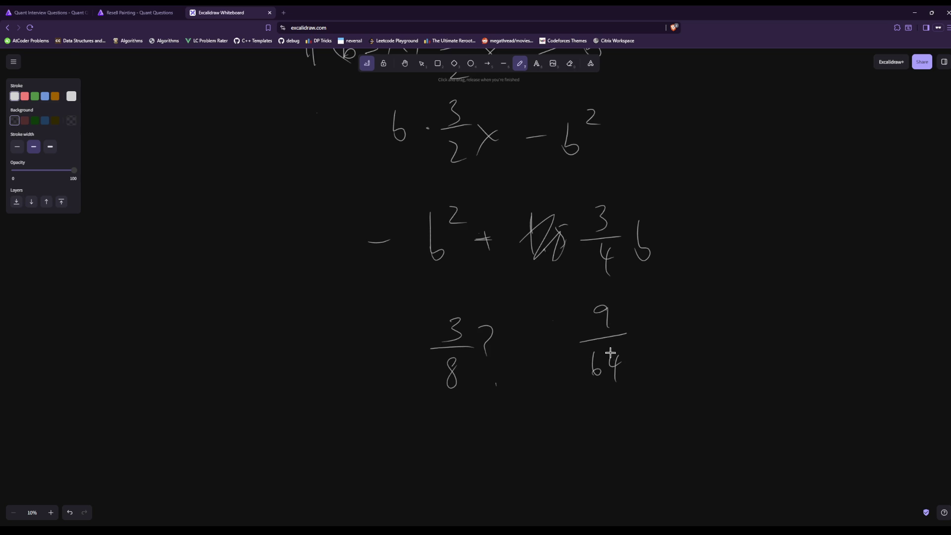
left_click_drag(555, 347, 572, 346)
left_click_drag(639, 338, 658, 335)
mouse_move(651, 346)
left_mouse_down()
mouse_move(648, 331)
mouse_move(689, 314)
mouse_move(683, 327)
mouse_move(699, 334)
mouse_move(688, 320)
mouse_move(680, 379)
left_mouse_up()
key("ctrl+z")
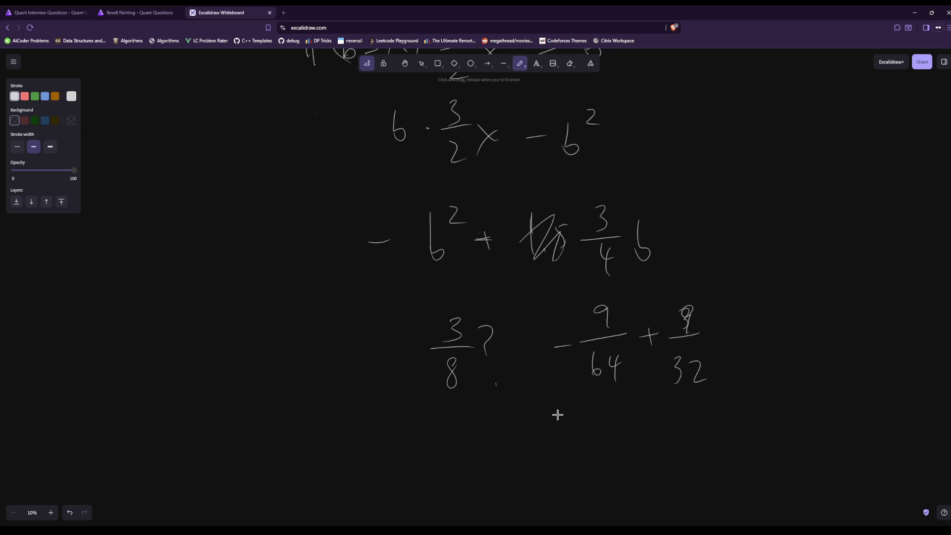
Replace the 37500 Resell Painting answer with 0 and submit it
left_click(112, 11)
left_click(600, 405)
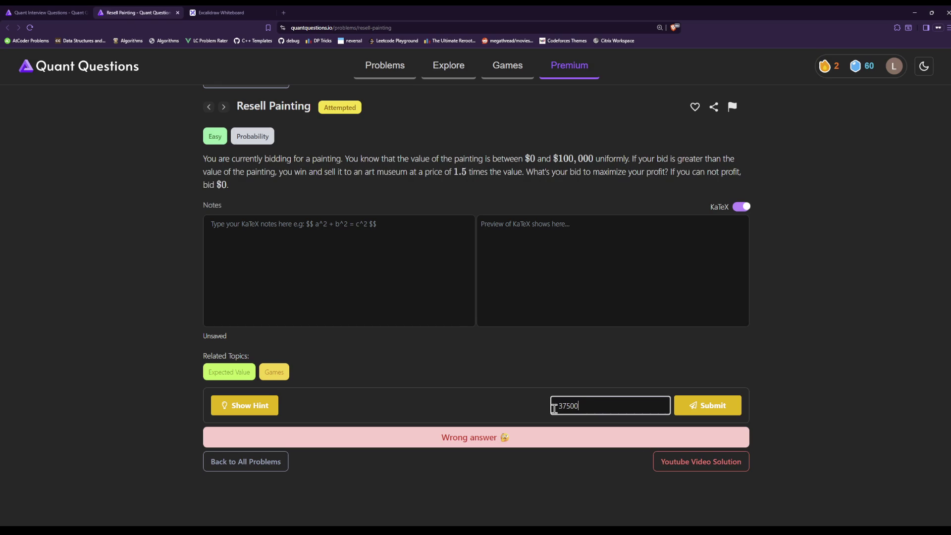
key("BackSpace")
key("BackSpace")
key("BackSpace")
type("0")
left_click(722, 405)
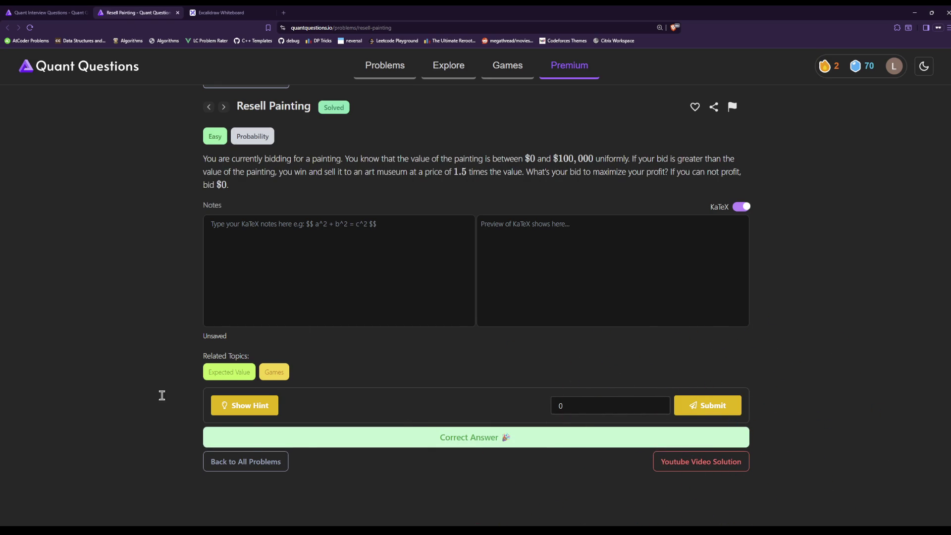
Reveal and select the hint, then close Resell Painting and return to the problems list
left_click(240, 466)
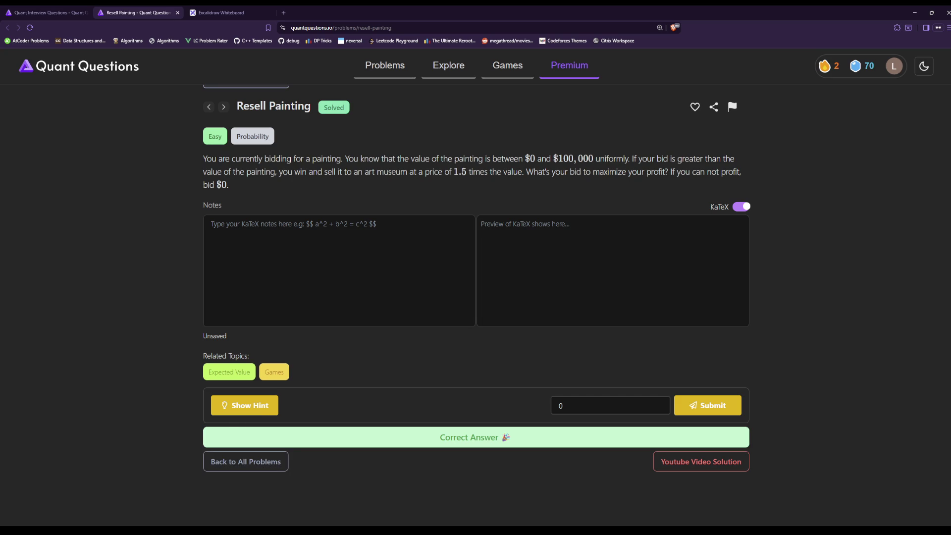
left_click(227, 407)
scroll(347, 435, "down", 1)
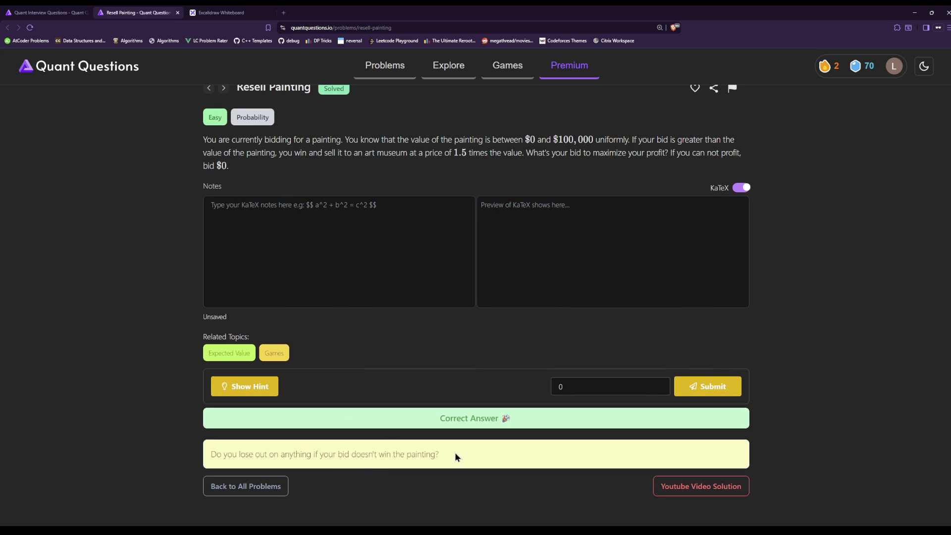
left_click_drag(455, 453, 240, 454)
scroll(326, 118, "up", 2)
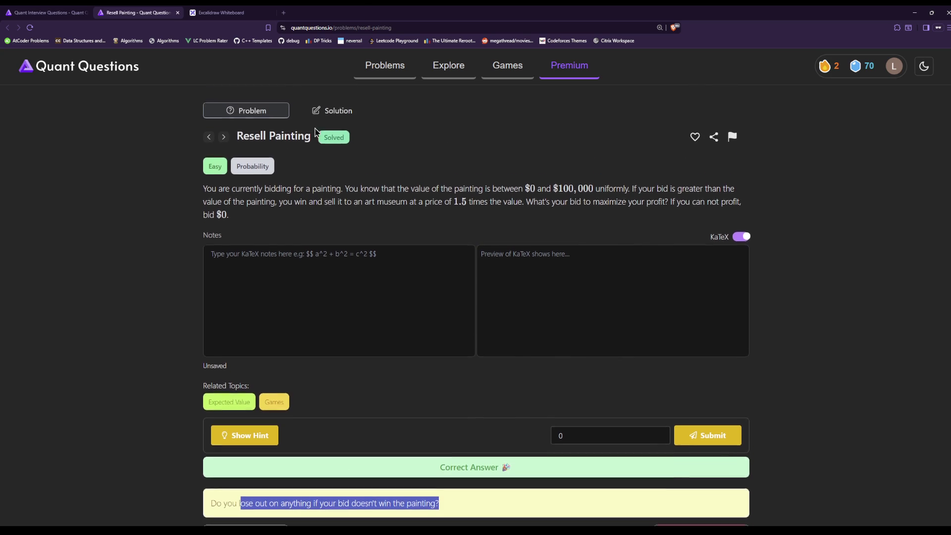
left_click(177, 13)
left_click(44, 13)
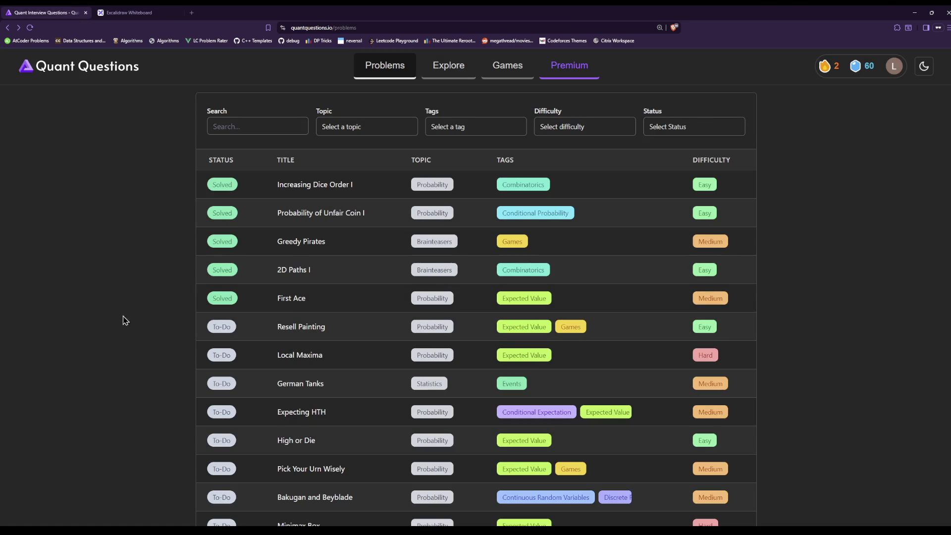
Reload the problems list and open Local Maxima in a new tab, glancing at the whiteboard
left_click(29, 29)
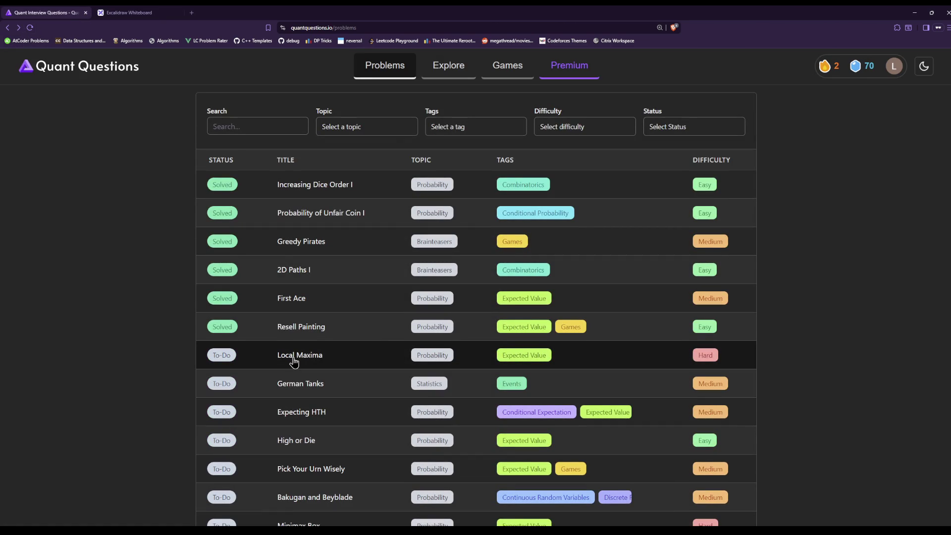
middle_click(294, 362)
key("ctrl+Tab")
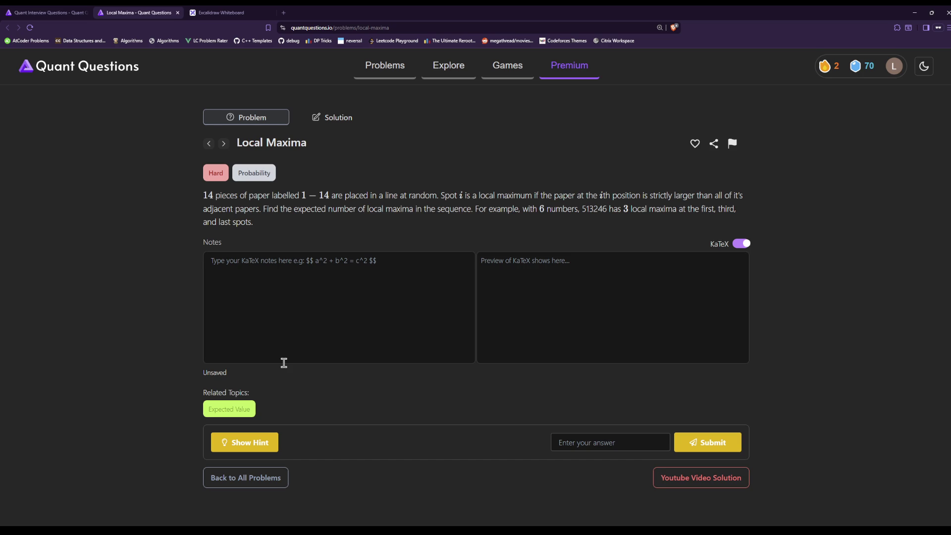
left_click(220, 12)
scroll(395, 360, "down", 3)
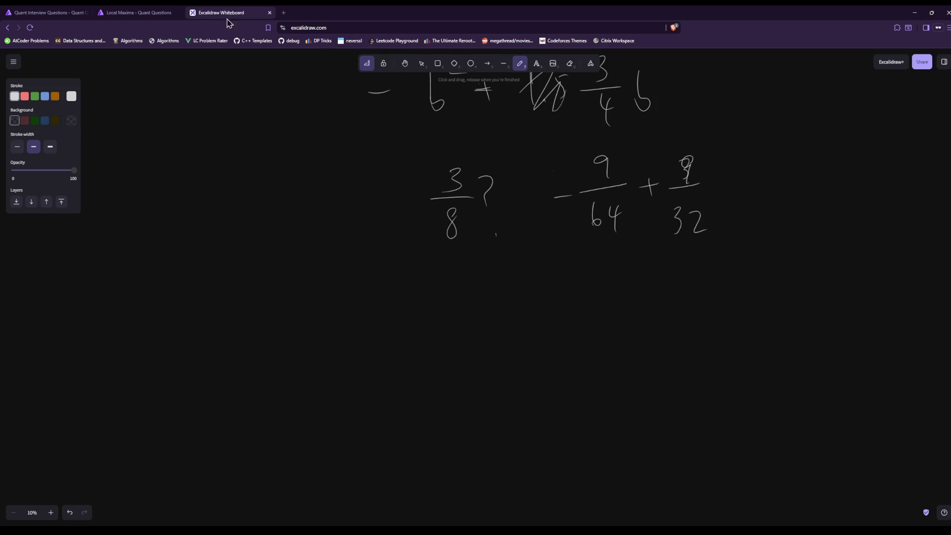
left_click(176, 9)
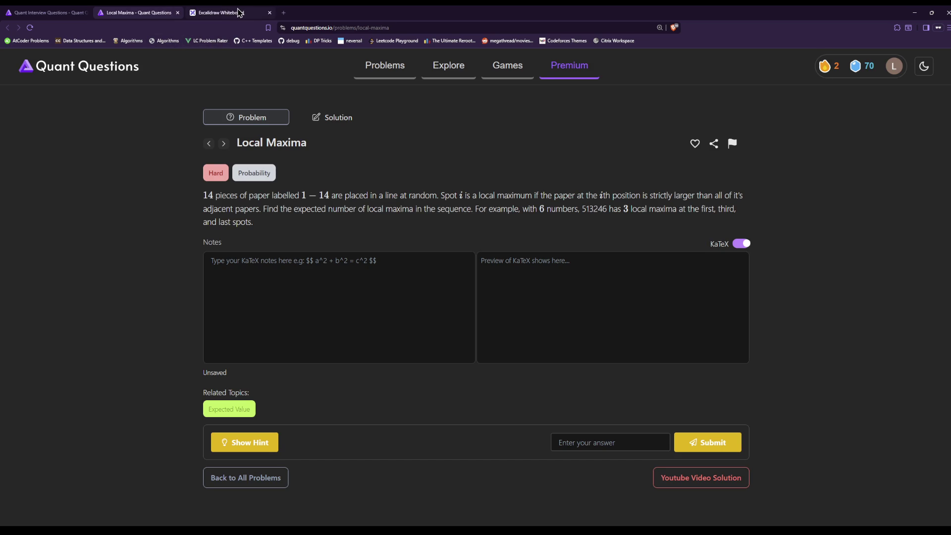
Write '14 pieces' and 'find E[# maxima' below it on the whiteboard
left_click(239, 13)
scroll(300, 263, "down", 3)
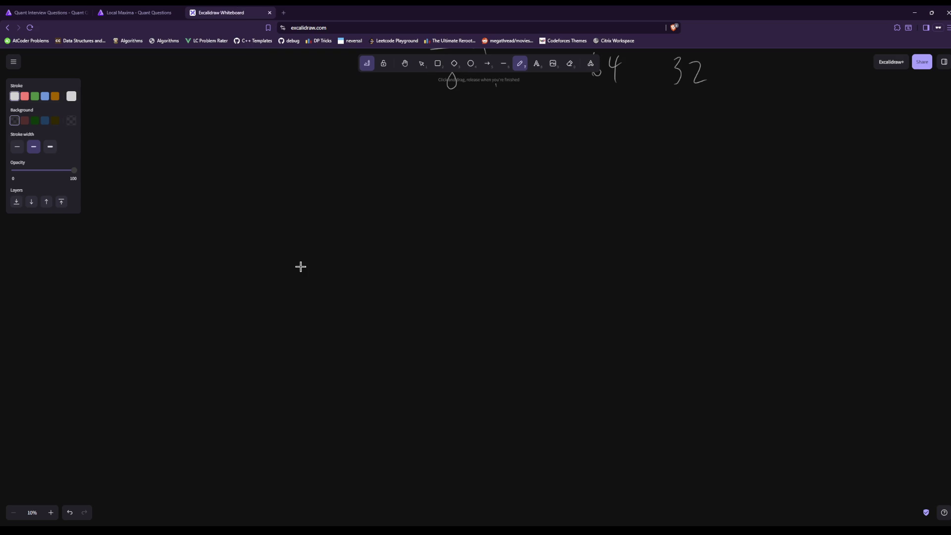
mouse_move(198, 144)
left_mouse_down()
mouse_move(198, 157)
mouse_move(248, 181)
left_mouse_up()
left_click_drag(249, 148, 309, 144)
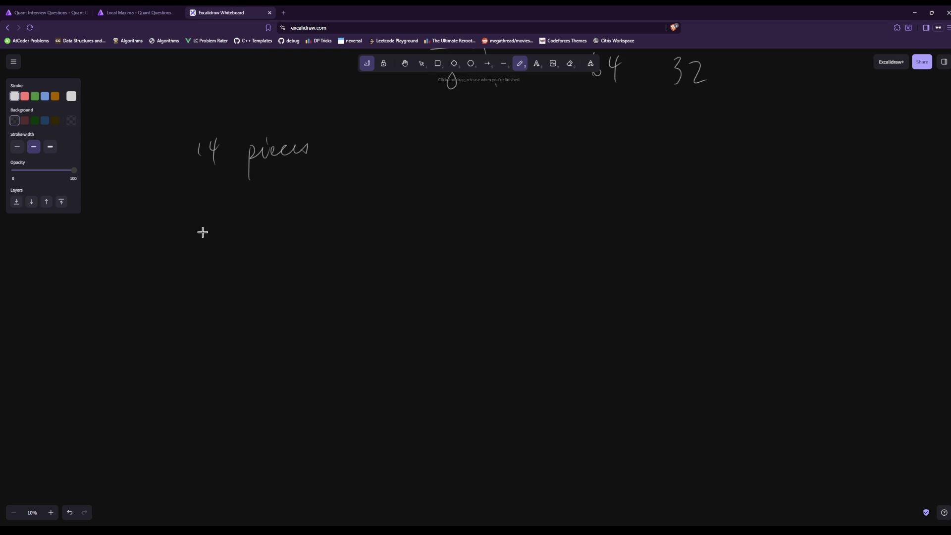
mouse_move(190, 203)
left_mouse_down()
mouse_move(185, 229)
mouse_move(229, 220)
mouse_move(213, 201)
mouse_move(242, 233)
mouse_move(255, 230)
left_mouse_up()
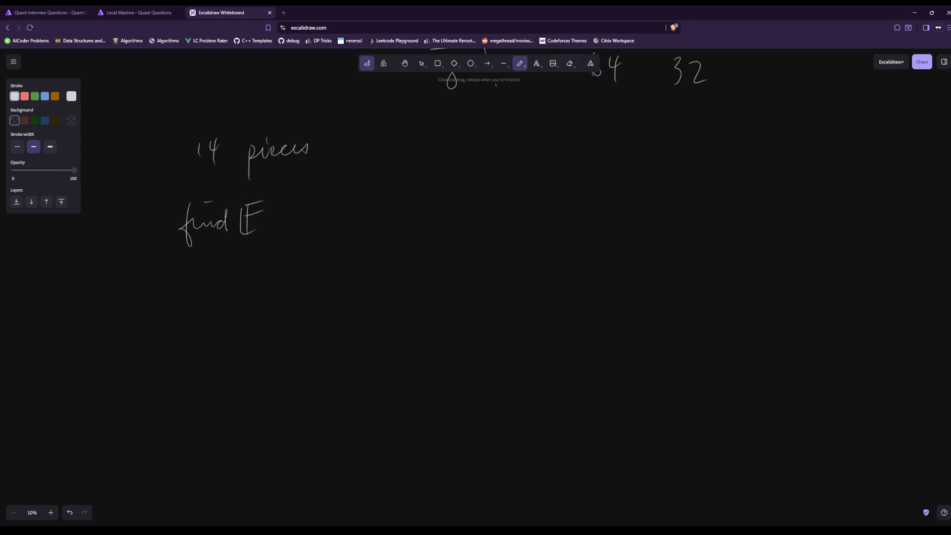
mouse_move(272, 198)
left_mouse_down()
mouse_move(271, 240)
mouse_move(329, 221)
mouse_move(367, 231)
left_mouse_up()
left_click(330, 210)
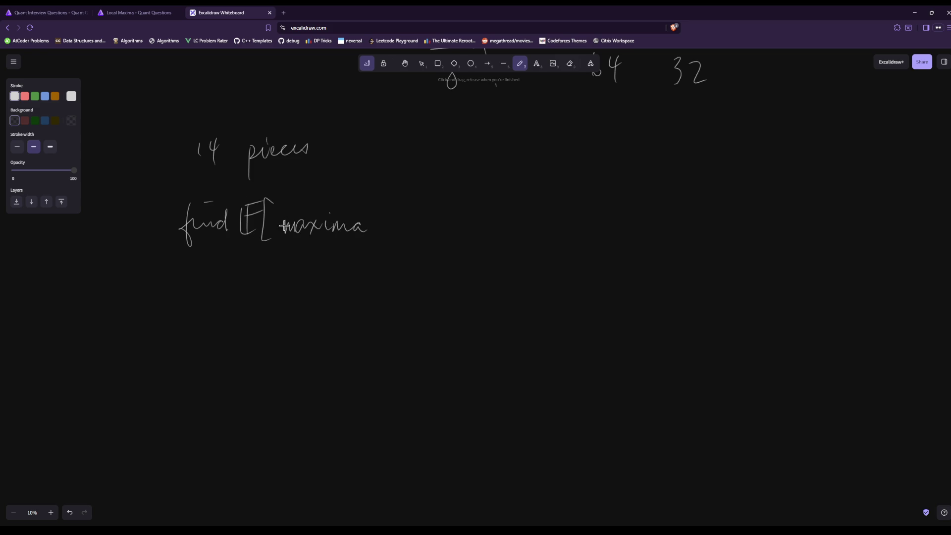
mouse_move(270, 224)
left_mouse_down()
mouse_move(282, 222)
mouse_move(274, 242)
left_mouse_up()
Cross out the 'find E[# maxima' note and write 'E[# of maxima]' to the right
mouse_move(278, 190)
left_mouse_down()
mouse_move(188, 254)
mouse_move(346, 208)
left_mouse_up()
left_click_drag(396, 145, 417, 142)
mouse_move(403, 157)
left_mouse_down()
mouse_move(415, 155)
mouse_move(412, 183)
left_mouse_up()
mouse_move(430, 144)
left_mouse_down()
mouse_move(436, 182)
mouse_move(460, 161)
left_mouse_up()
left_click_drag(443, 167, 458, 167)
left_click_drag(451, 153, 449, 173)
mouse_move(458, 152)
left_mouse_down()
mouse_move(455, 171)
mouse_move(578, 171)
mouse_move(596, 166)
mouse_move(604, 146)
mouse_move(597, 184)
left_mouse_up()
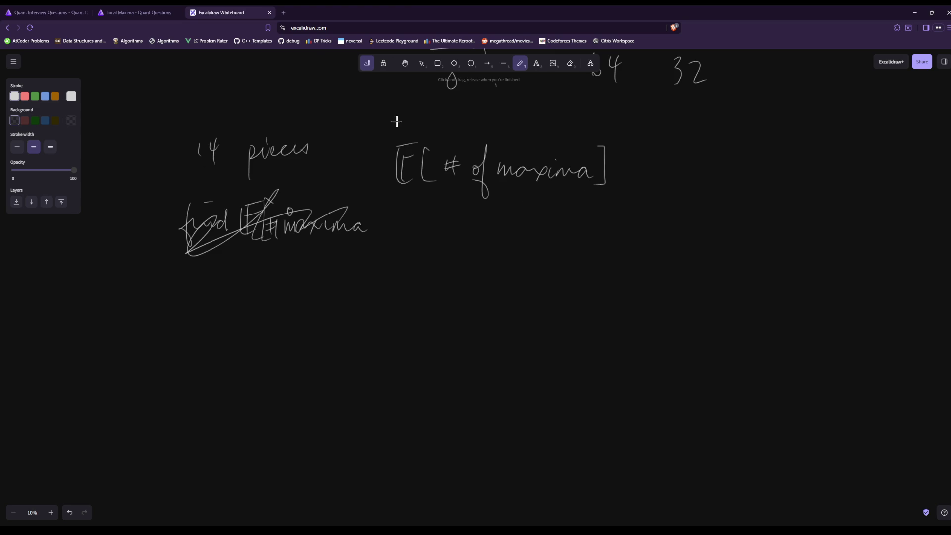
Switch to the 'Local Maxima - Quant Questions' tab to view the problem
left_click(157, 14)
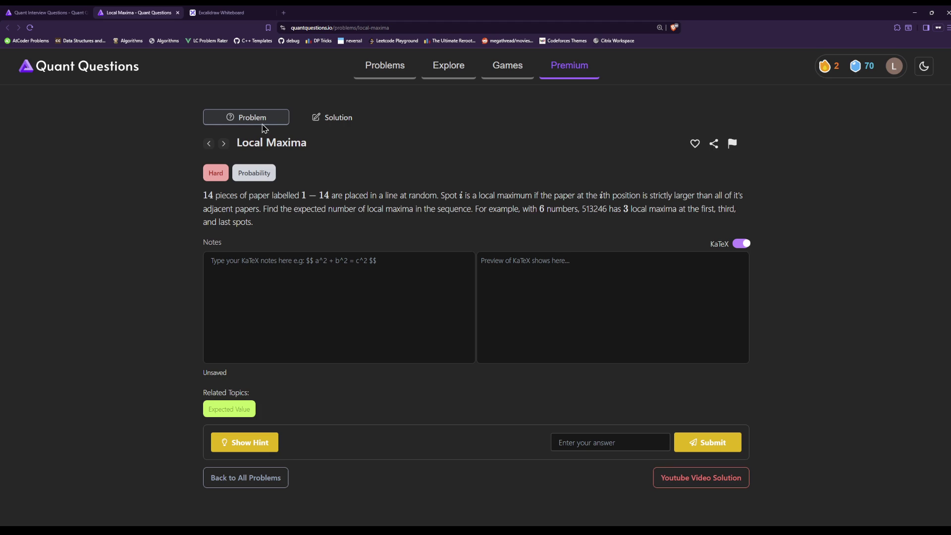
Close Local Maxima, open Expecting HTH from the problems list, and return to the whiteboard
left_click(73, 11)
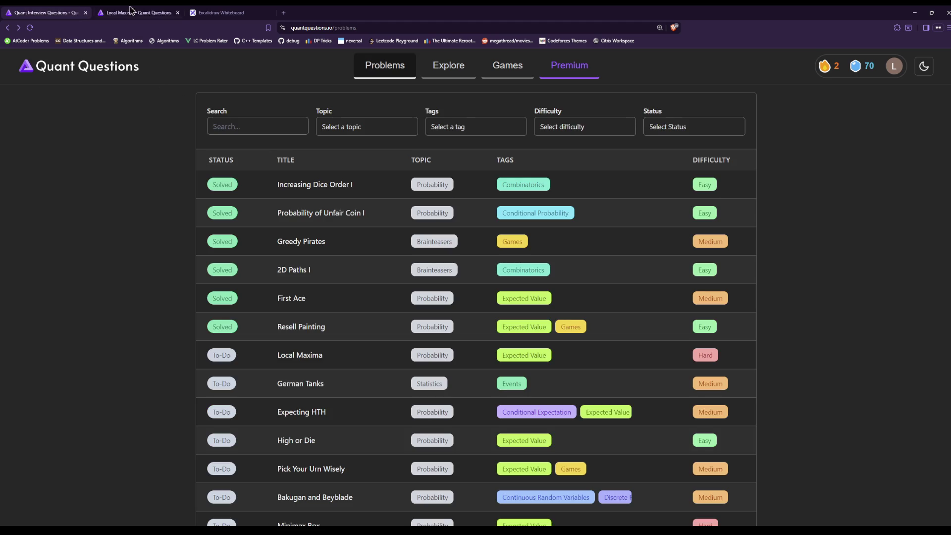
left_click(177, 13)
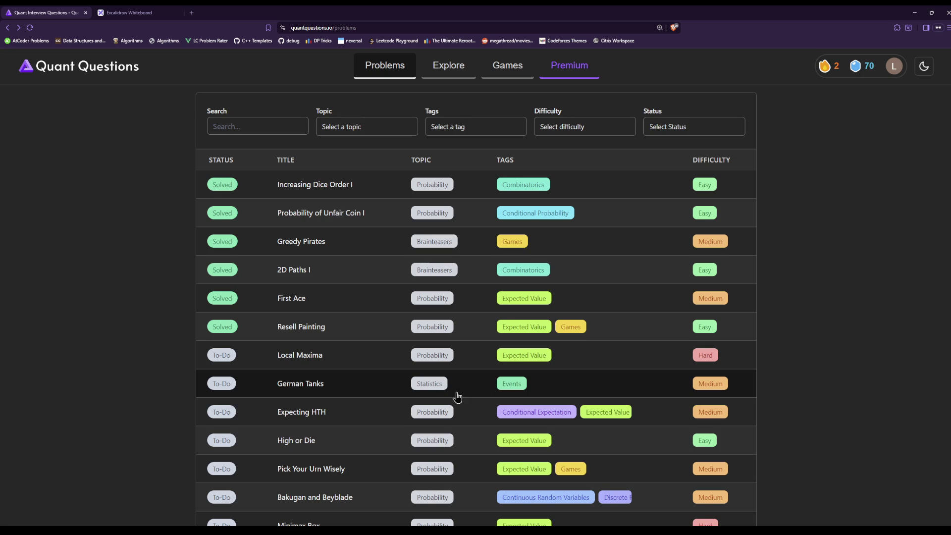
left_click(361, 414)
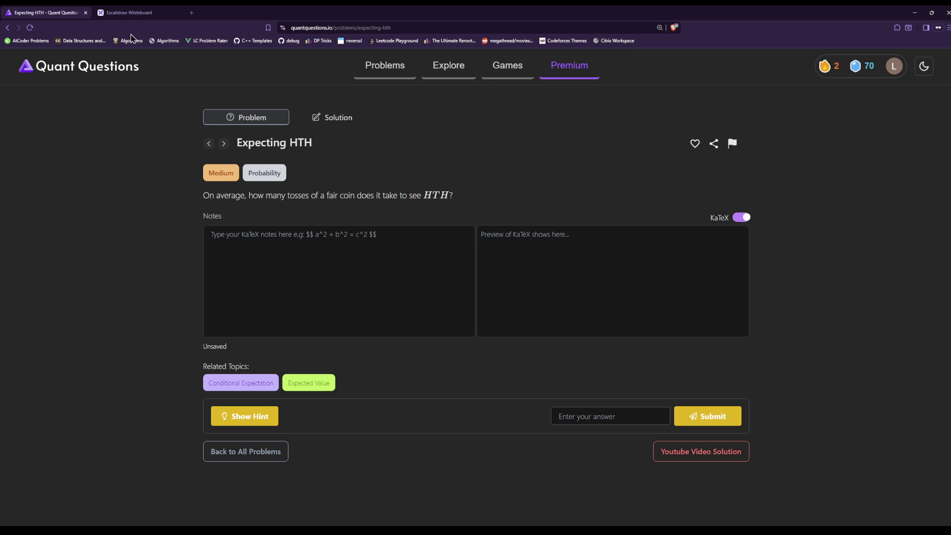
left_click(128, 14)
scroll(537, 396, "down", 3)
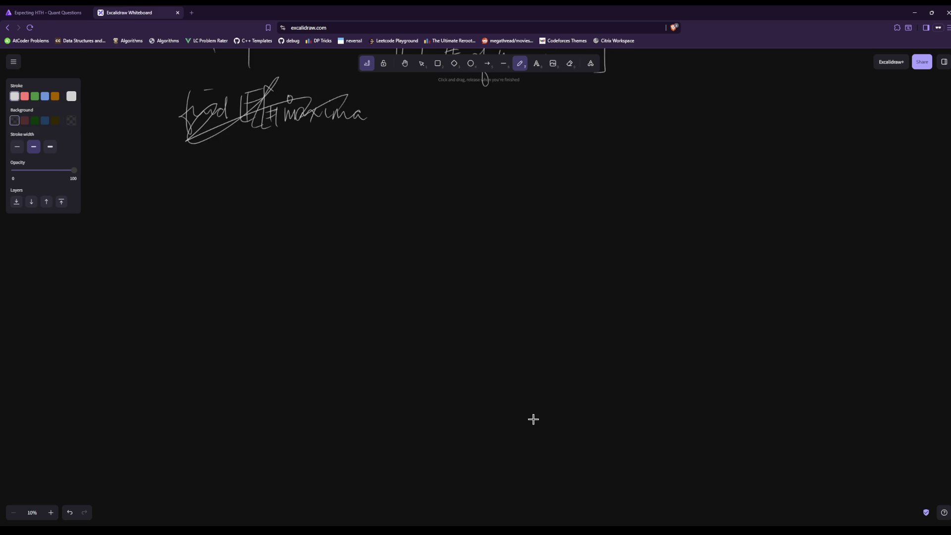
Draw an E symbol, strike through it, and write x₁ = 2 on the whiteboard
mouse_move(244, 229)
left_mouse_down()
mouse_move(258, 216)
mouse_move(243, 246)
mouse_move(261, 243)
mouse_move(239, 238)
mouse_move(277, 226)
left_mouse_up()
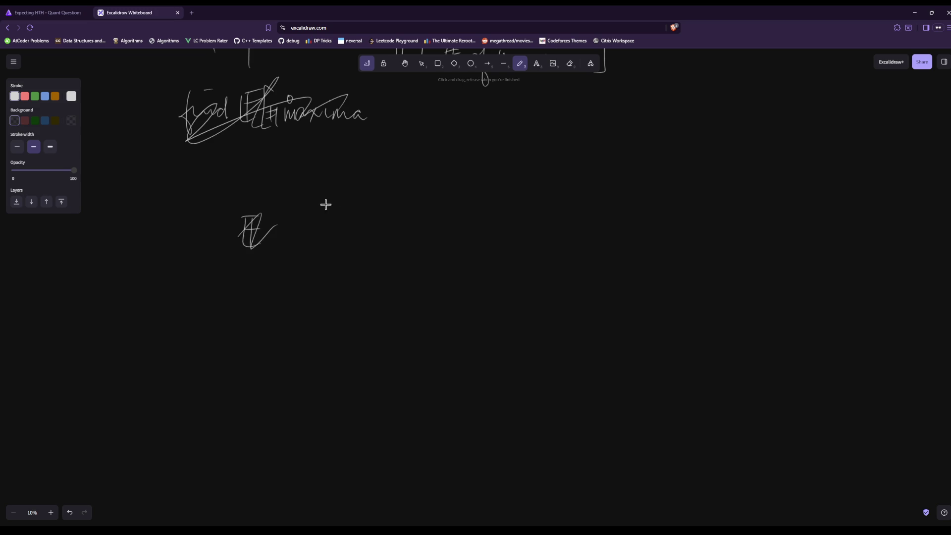
mouse_move(326, 194)
left_mouse_down()
mouse_move(332, 204)
mouse_move(316, 216)
left_mouse_up()
mouse_move(341, 208)
left_mouse_down()
mouse_move(341, 221)
mouse_move(364, 203)
left_mouse_up()
left_click_drag(358, 207, 366, 208)
left_click_drag(389, 200, 410, 215)
Write x₂ = below x₁ = 2, then scribble out both x lines
left_click_drag(311, 250, 329, 262)
mouse_move(328, 248)
left_mouse_down()
mouse_move(318, 271)
mouse_move(350, 277)
mouse_move(368, 258)
left_mouse_up()
left_click_drag(360, 267, 369, 264)
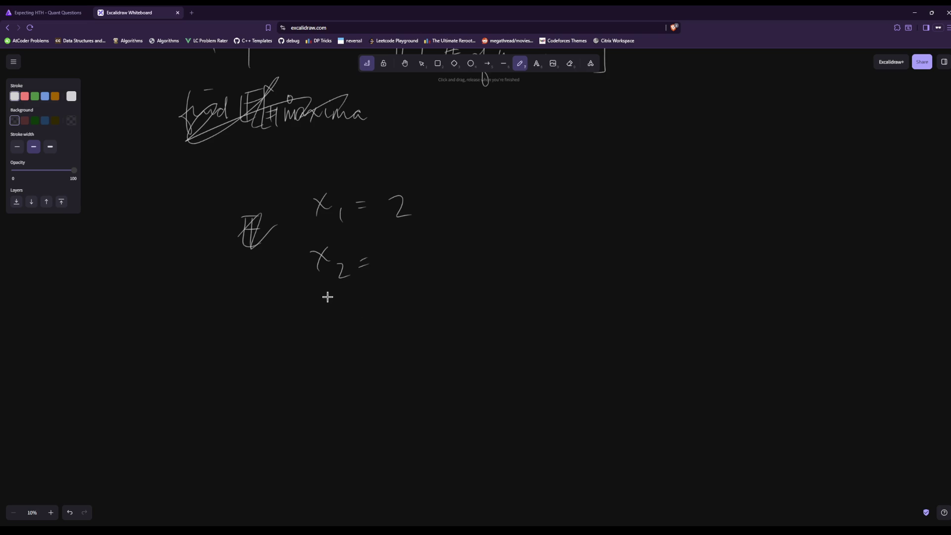
left_click_drag(340, 230, 384, 204)
left_click_drag(367, 259, 422, 216)
Handwrite X_H = 2 to the right, with X_HT = started beneath it
left_click_drag(488, 170, 502, 194)
mouse_move(504, 165)
left_mouse_down()
mouse_move(486, 194)
mouse_move(510, 201)
left_mouse_up()
left_click_drag(515, 187, 568, 191)
left_click_drag(480, 223, 493, 243)
mouse_move(492, 222)
left_mouse_down()
mouse_move(479, 247)
mouse_move(519, 256)
left_mouse_up()
left_click_drag(511, 248, 534, 240)
mouse_move(529, 241)
left_mouse_down()
mouse_move(528, 258)
mouse_move(556, 232)
left_mouse_up()
left_click_drag(547, 239, 557, 238)
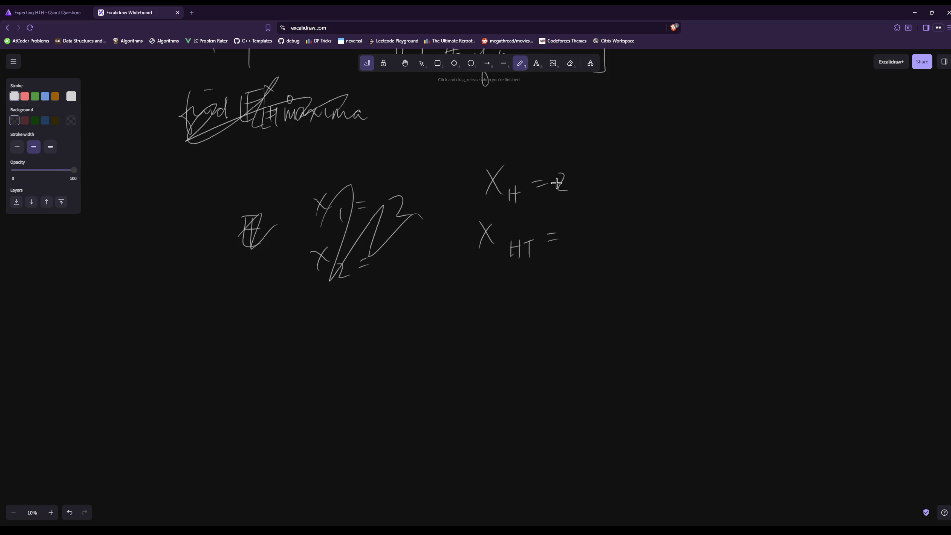
Erase the X_H = 2 and X_HT = lines and write X_HTH = 0 instead
left_click(570, 63)
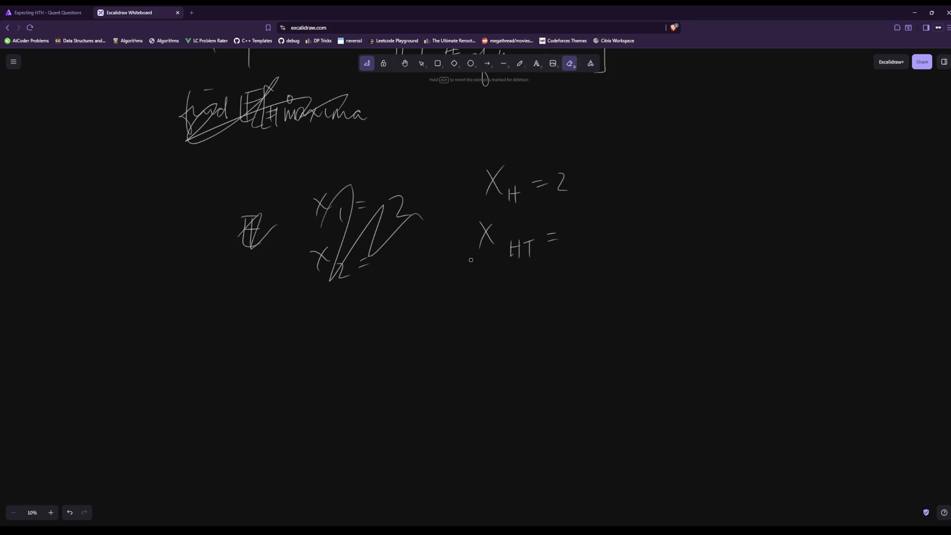
mouse_move(471, 260)
left_mouse_down()
mouse_move(510, 250)
mouse_move(517, 237)
mouse_move(477, 252)
mouse_move(543, 258)
mouse_move(562, 208)
left_mouse_up()
left_click(519, 64)
mouse_move(514, 183)
left_mouse_down()
mouse_move(524, 201)
mouse_move(516, 212)
left_mouse_up()
mouse_move(543, 202)
left_mouse_down()
mouse_move(539, 216)
mouse_move(560, 203)
left_mouse_up()
left_click_drag(557, 203, 556, 218)
left_click_drag(566, 205, 574, 220)
left_click_drag(566, 211, 619, 194)
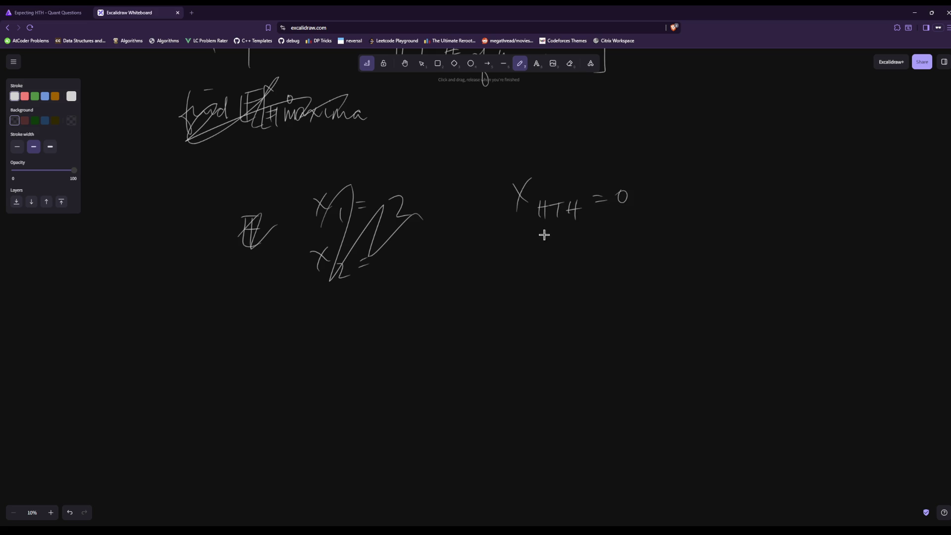
Below it, write X_HT = 1/2 · 1 + 1/2
mouse_move(509, 252)
left_mouse_down()
mouse_move(525, 274)
mouse_move(510, 278)
mouse_move(551, 271)
mouse_move(540, 280)
mouse_move(547, 283)
left_mouse_up()
mouse_move(551, 265)
left_mouse_down()
mouse_move(567, 264)
mouse_move(561, 285)
mouse_move(600, 258)
left_mouse_up()
left_click_drag(587, 265, 633, 258)
left_click_drag(616, 278, 631, 291)
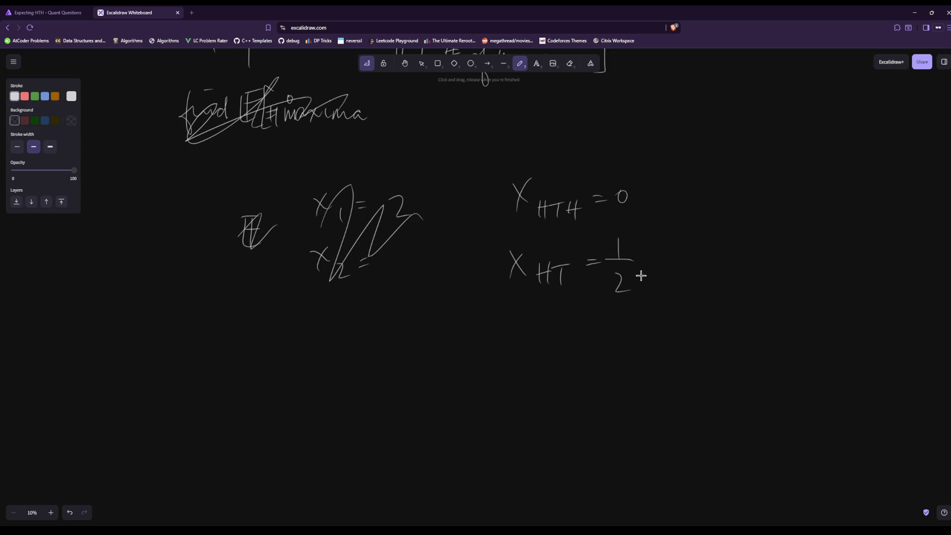
left_click(646, 265)
left_click_drag(675, 260, 693, 260)
mouse_move(684, 256)
left_mouse_down()
mouse_move(691, 269)
mouse_move(734, 257)
left_mouse_up()
left_click_drag(719, 272, 733, 285)
Note the HTT case below, finish the last term as X_∅, and erase the crossed-out scribble
mouse_move(535, 340)
left_mouse_down()
mouse_move(536, 363)
mouse_move(551, 350)
left_mouse_up()
mouse_move(545, 344)
left_mouse_down()
mouse_move(546, 363)
mouse_move(572, 341)
left_mouse_up()
left_click_drag(563, 343, 564, 364)
mouse_move(569, 342)
left_mouse_down()
mouse_move(584, 341)
mouse_move(581, 367)
left_mouse_up()
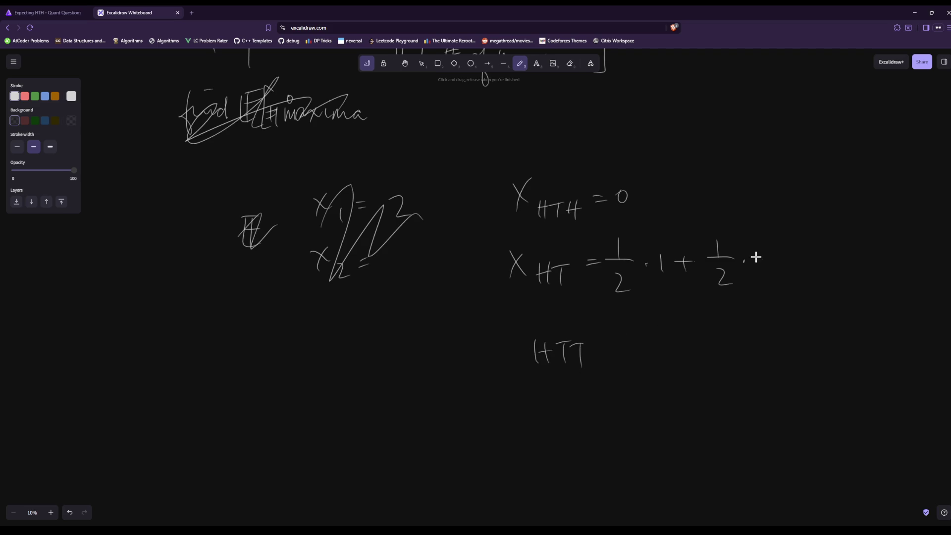
mouse_move(757, 244)
left_mouse_down()
mouse_move(773, 272)
mouse_move(754, 278)
mouse_move(803, 279)
left_mouse_up()
left_click_drag(516, 309, 535, 325)
mouse_move(530, 308)
left_mouse_down()
mouse_move(515, 332)
mouse_move(588, 353)
left_mouse_up()
left_click_drag(793, 272, 783, 299)
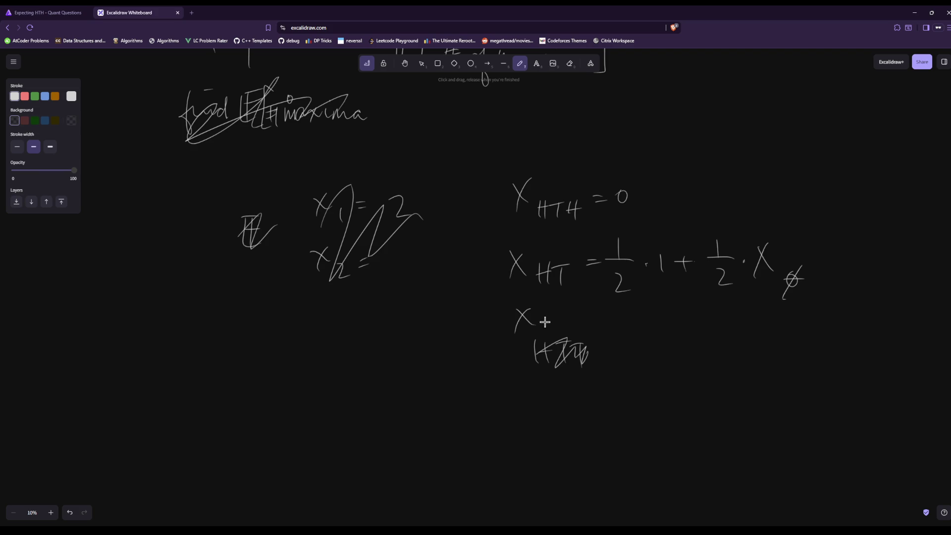
left_click(569, 63)
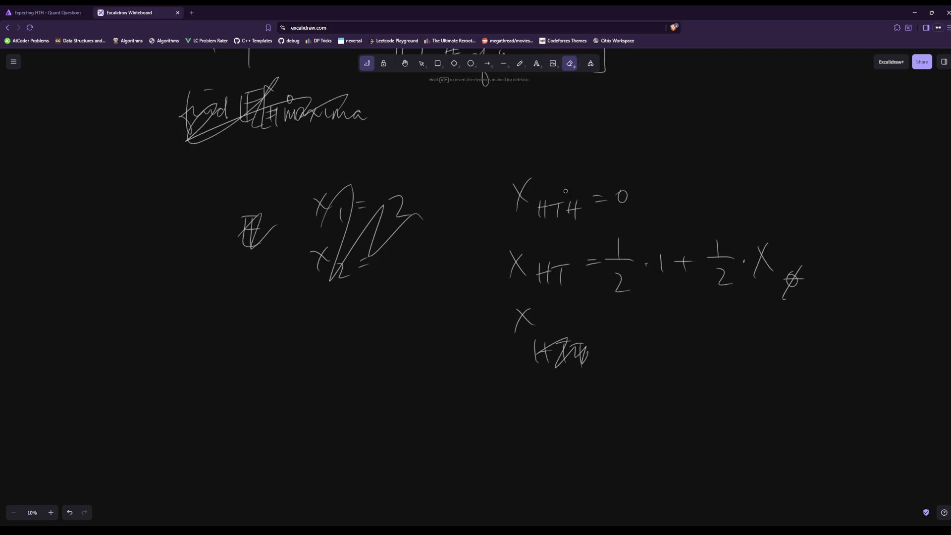
mouse_move(567, 349)
left_mouse_down()
mouse_move(540, 367)
mouse_move(576, 336)
mouse_move(585, 352)
left_mouse_up()
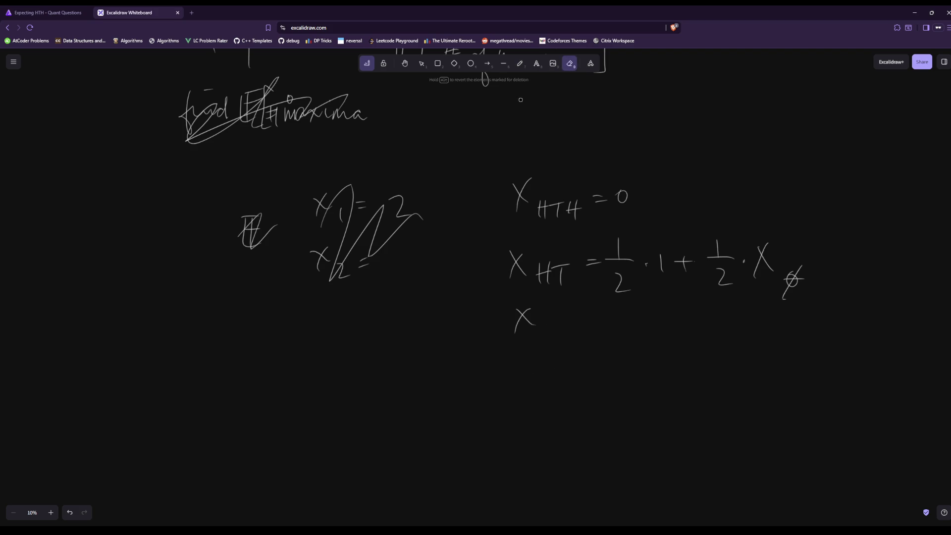
Remove the first ½· term from the X_HT equation, along with a stray parenthesis
left_click(519, 64)
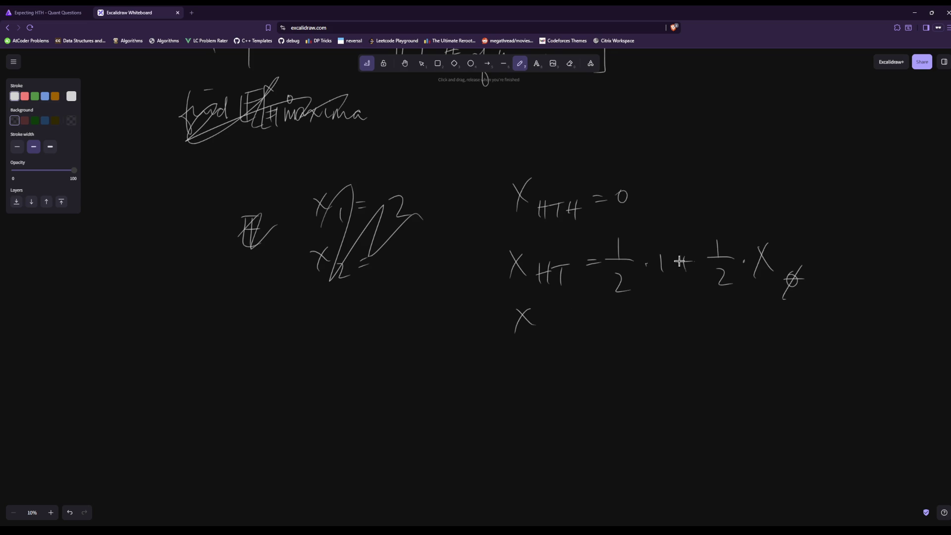
left_click_drag(752, 228, 757, 292)
left_click(569, 63)
mouse_move(718, 255)
left_mouse_down()
mouse_move(748, 260)
mouse_move(745, 268)
left_mouse_up()
mouse_move(632, 247)
left_mouse_down()
mouse_move(619, 263)
mouse_move(648, 252)
mouse_move(655, 261)
left_mouse_up()
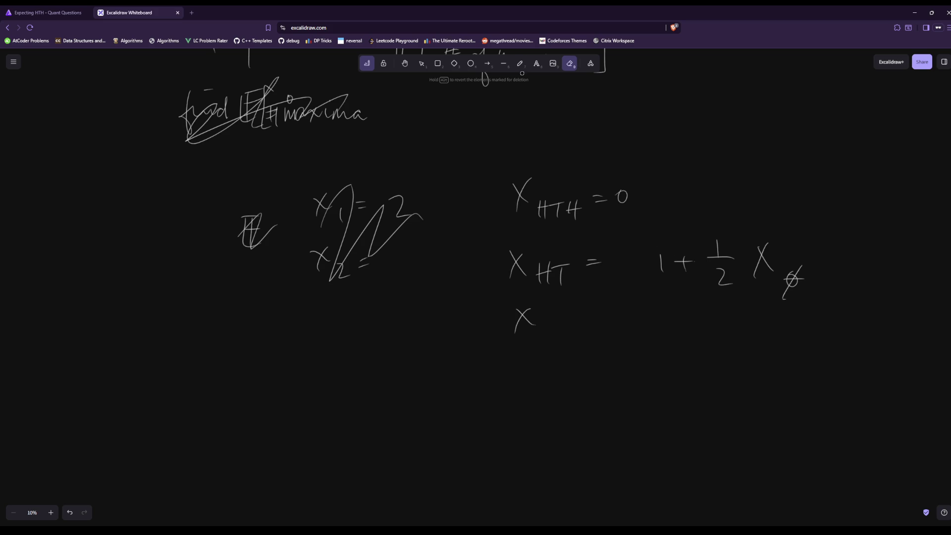
left_click(520, 63)
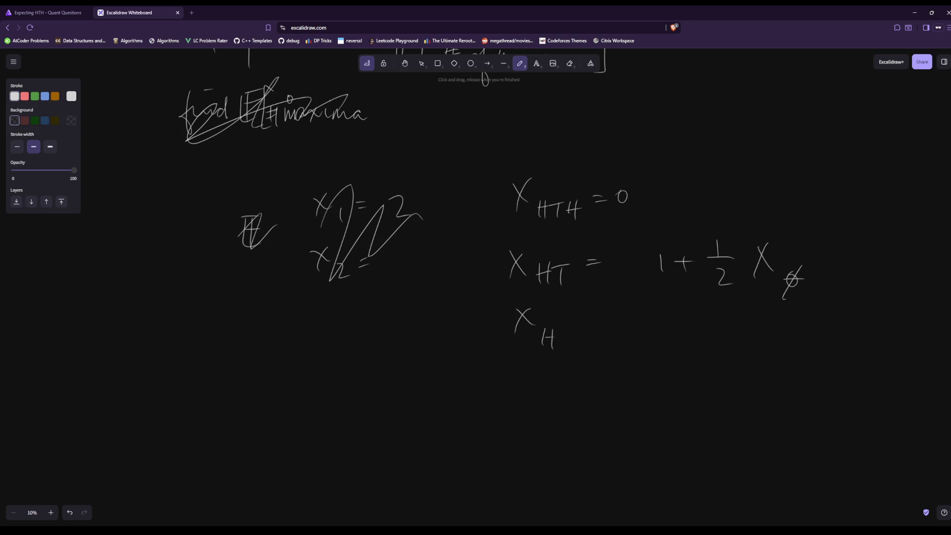
Beneath it, write X_H = 1 + ½·X_HT
left_click_drag(571, 324, 584, 323)
left_click_drag(572, 331, 585, 330)
mouse_move(601, 311)
left_mouse_down()
mouse_move(600, 336)
mouse_move(629, 321)
left_mouse_up()
left_click_drag(621, 311, 621, 332)
left_click_drag(640, 320, 668, 317)
left_click_drag(652, 335, 666, 347)
mouse_move(688, 307)
left_mouse_down()
mouse_move(708, 313)
mouse_move(696, 330)
left_mouse_up()
mouse_move(713, 324)
left_mouse_down()
mouse_move(714, 341)
mouse_move(724, 342)
left_mouse_up()
mouse_move(711, 330)
left_mouse_down()
mouse_move(726, 329)
mouse_move(739, 343)
mouse_move(765, 320)
mouse_move(757, 328)
left_mouse_up()
Append + ½·X_H to that line and write X_∅ at the upper right
mouse_move(775, 305)
left_mouse_down()
mouse_move(780, 322)
mouse_move(793, 322)
left_mouse_up()
left_click_drag(777, 334, 787, 346)
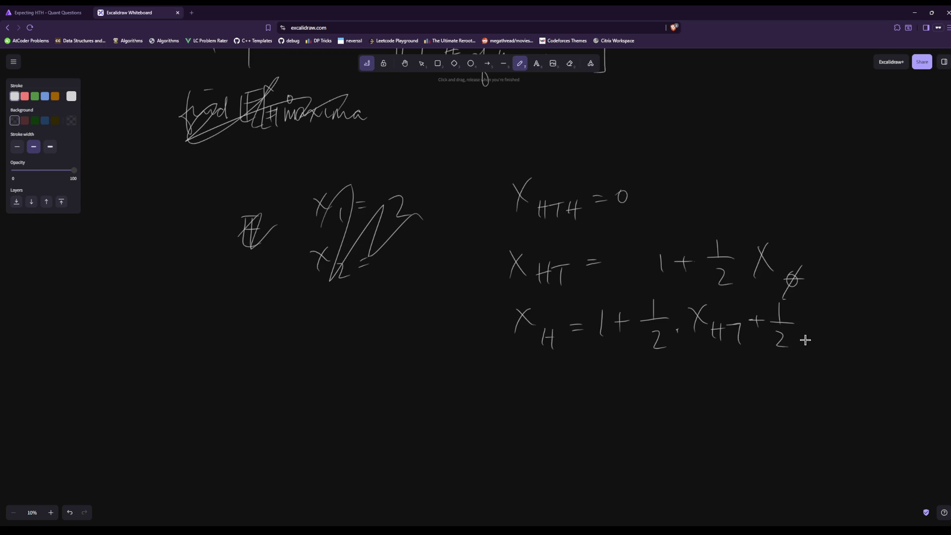
left_click_drag(804, 316, 821, 336)
mouse_move(816, 318)
left_mouse_down()
mouse_move(805, 338)
mouse_move(826, 353)
left_mouse_up()
left_click_drag(835, 335, 834, 352)
mouse_move(674, 124)
left_mouse_down()
mouse_move(696, 144)
mouse_move(676, 146)
mouse_move(711, 140)
left_mouse_up()
left_click_drag(717, 132, 710, 157)
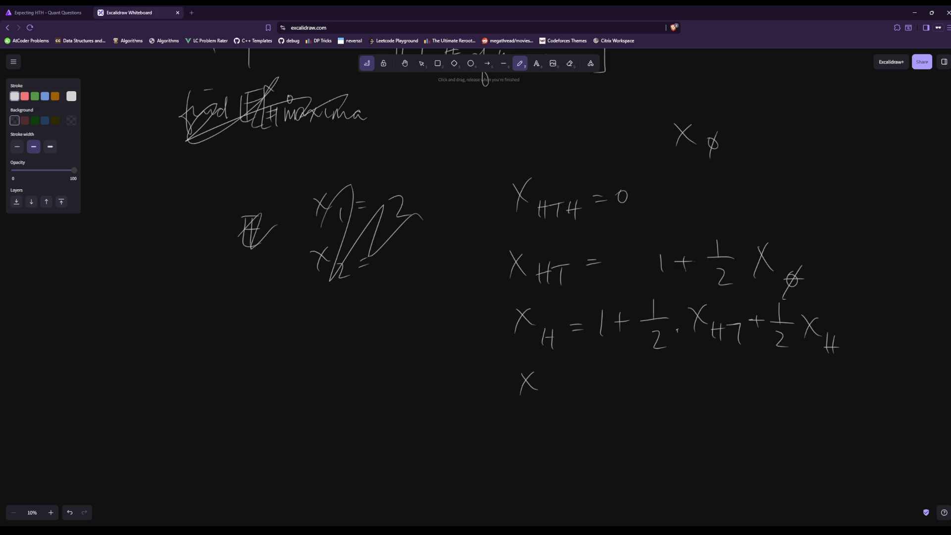
Write X_H = 2 under the equation, with a check line 2 = 1 + 1 + ½X_H below
left_click_drag(546, 385, 547, 406)
mouse_move(547, 396)
left_mouse_down()
mouse_move(556, 407)
mouse_move(574, 384)
mouse_move(622, 393)
left_mouse_up()
left_click_drag(534, 442, 556, 461)
left_click_drag(562, 449, 574, 447)
mouse_move(562, 457)
left_mouse_down()
mouse_move(591, 459)
mouse_move(622, 444)
left_mouse_up()
mouse_move(614, 436)
left_mouse_down()
mouse_move(613, 455)
mouse_move(637, 458)
mouse_move(665, 444)
left_mouse_up()
left_click_drag(658, 438, 657, 451)
mouse_move(683, 424)
left_mouse_down()
mouse_move(684, 439)
mouse_move(698, 438)
left_mouse_up()
mouse_move(682, 451)
left_mouse_down()
mouse_move(698, 463)
mouse_move(720, 452)
mouse_move(706, 457)
left_mouse_up()
left_click_drag(730, 451, 739, 469)
left_click_drag(732, 460, 745, 463)
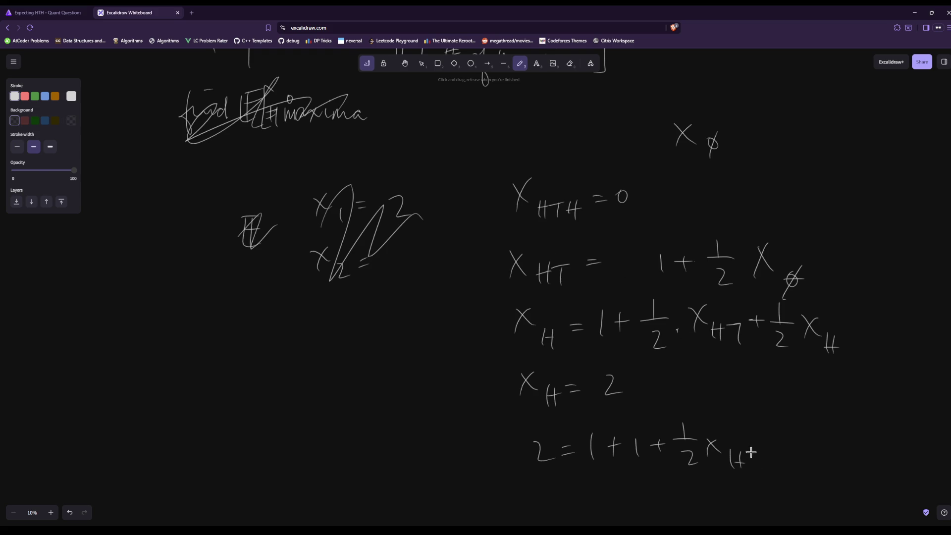
left_click_drag(761, 458, 761, 467)
Erase the bottom check line again
left_click(570, 63)
left_click_drag(535, 451, 765, 451)
mouse_move(722, 472)
left_mouse_down()
mouse_move(698, 443)
mouse_move(575, 448)
mouse_move(614, 451)
mouse_move(606, 476)
left_mouse_up()
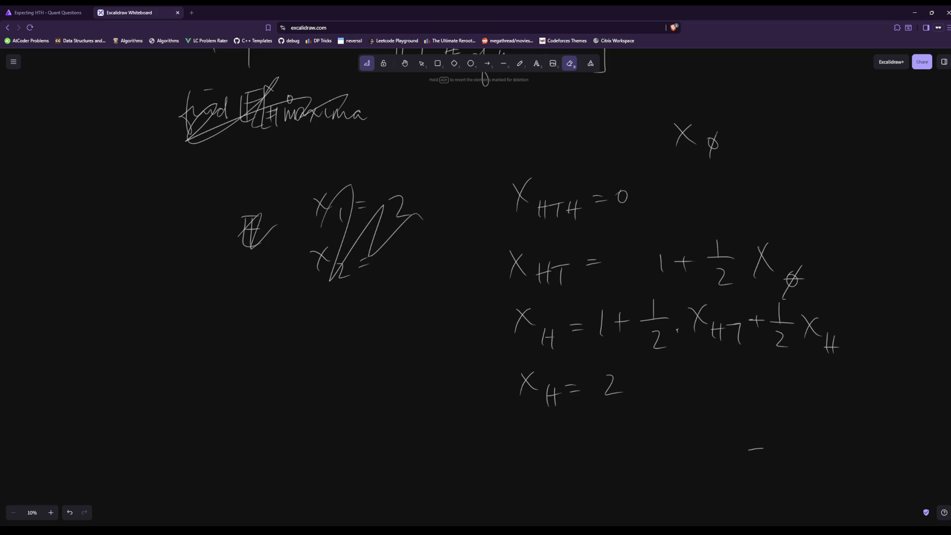
Erase the X_H equation, X_H = 2 and the X_HT right-hand side, leaving a bare X_HT =
key("p")
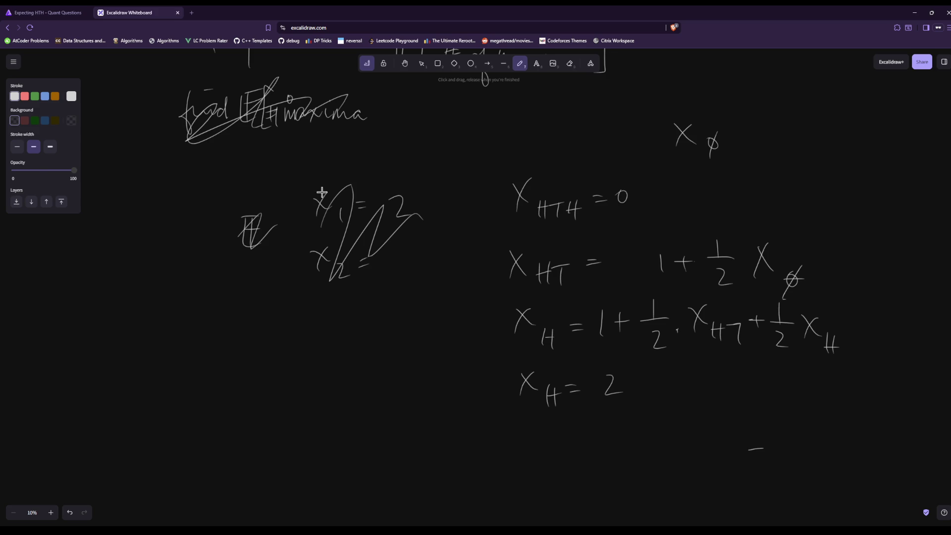
left_click(569, 63)
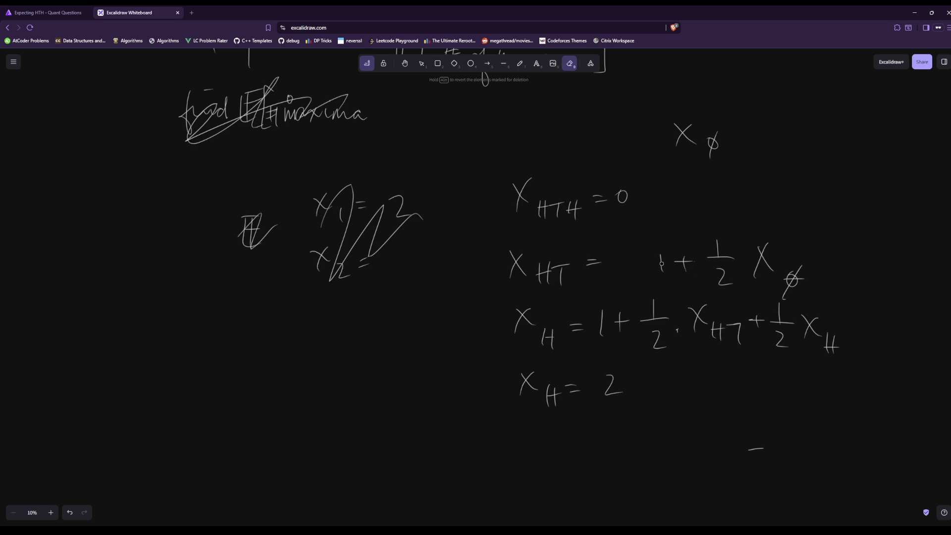
mouse_move(747, 257)
left_mouse_down()
mouse_move(785, 262)
mouse_move(737, 342)
mouse_move(518, 401)
mouse_move(509, 320)
mouse_move(557, 388)
mouse_move(524, 356)
mouse_move(525, 317)
mouse_move(644, 391)
mouse_move(659, 312)
mouse_move(842, 347)
mouse_move(792, 274)
mouse_move(671, 277)
mouse_move(670, 342)
mouse_move(663, 255)
mouse_move(676, 351)
left_mouse_up()
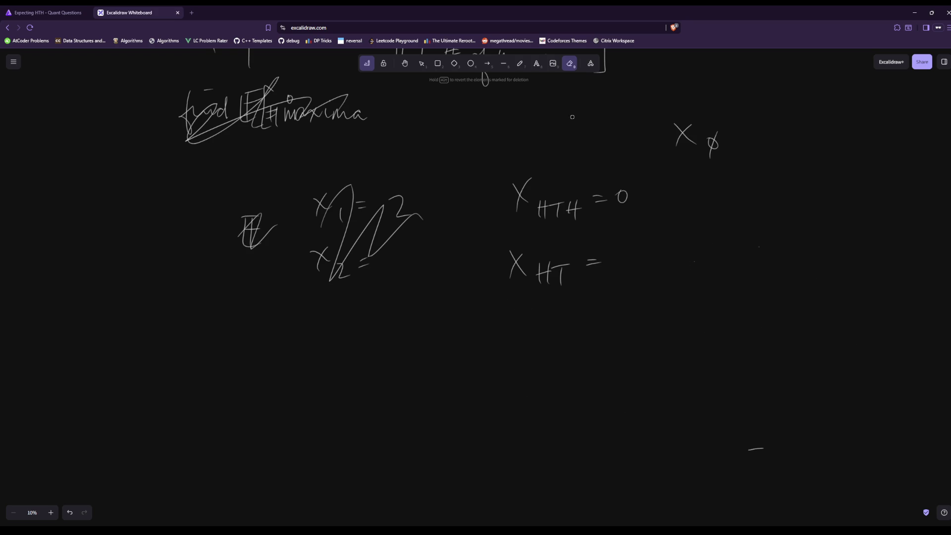
Write 1 + ½X_H after X_HT =
left_click(520, 69)
mouse_move(624, 254)
left_mouse_down()
mouse_move(624, 276)
mouse_move(650, 262)
left_mouse_up()
left_click_drag(643, 256, 644, 273)
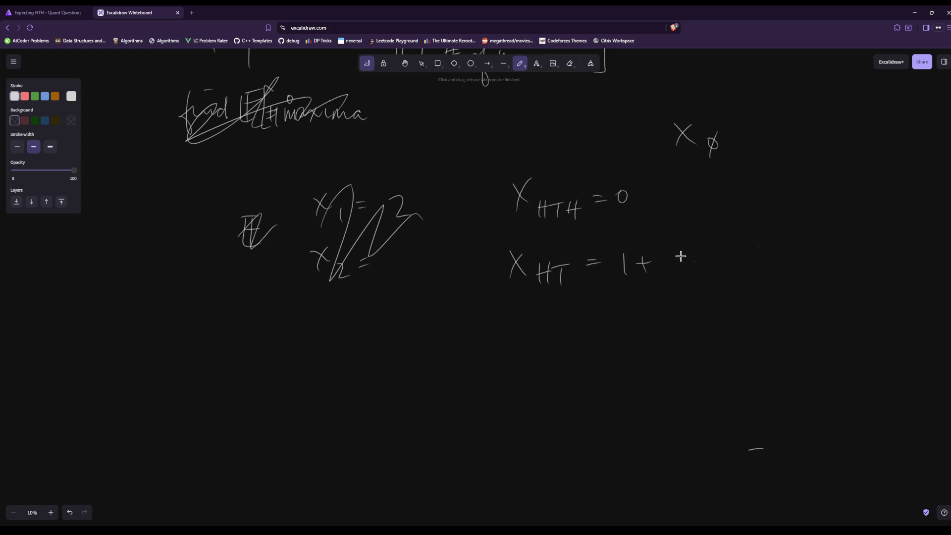
left_click_drag(681, 237, 688, 258)
left_click_drag(678, 277, 689, 291)
left_click_drag(703, 255, 720, 270)
mouse_move(713, 255)
left_mouse_down()
mouse_move(704, 272)
mouse_move(729, 282)
left_mouse_up()
left_click_drag(738, 266, 738, 286)
left_click_drag(726, 274, 741, 273)
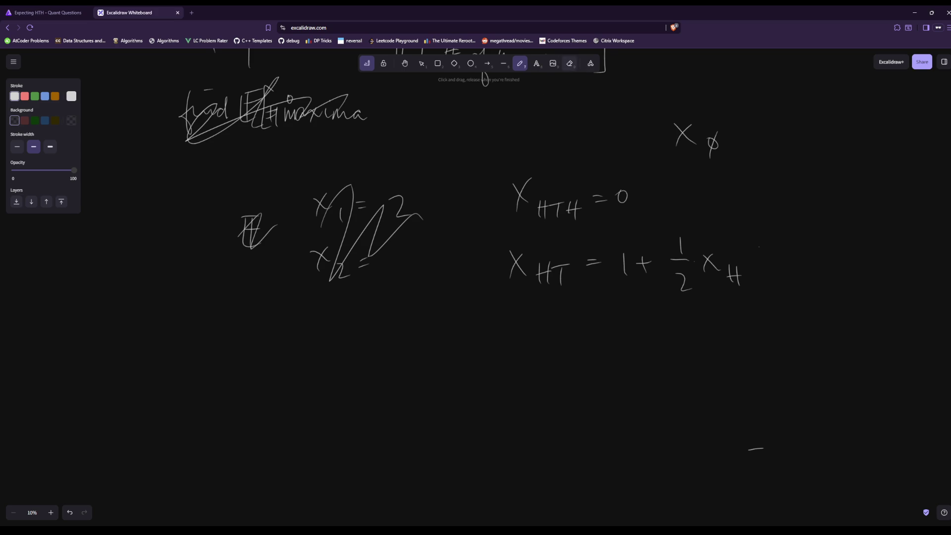
Replace the X_H term with X_φ, so the line reads X_HT = 1 + ½X_φ
left_click(570, 63)
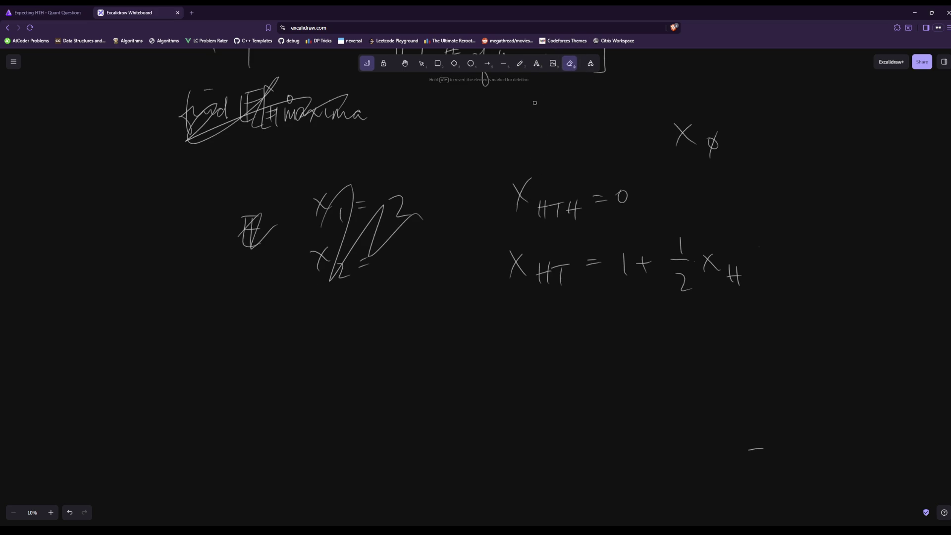
left_click(519, 63)
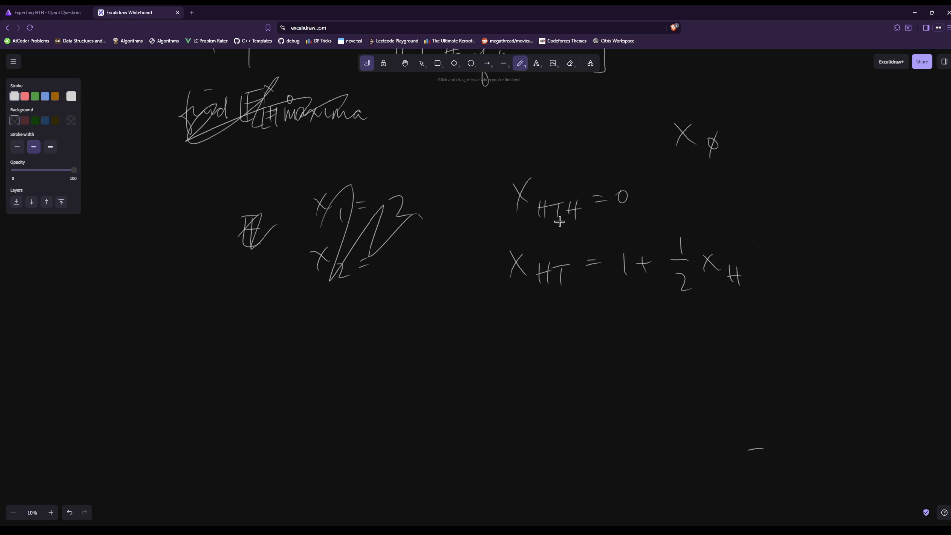
left_click(569, 64)
left_click(520, 63)
left_click(569, 63)
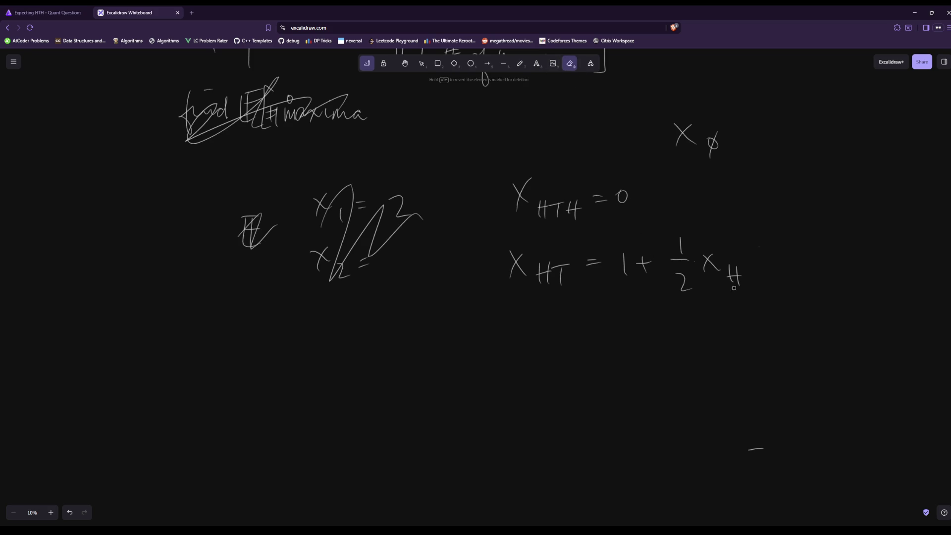
mouse_move(733, 287)
left_mouse_down()
mouse_move(718, 270)
mouse_move(701, 273)
left_mouse_up()
left_click(520, 63)
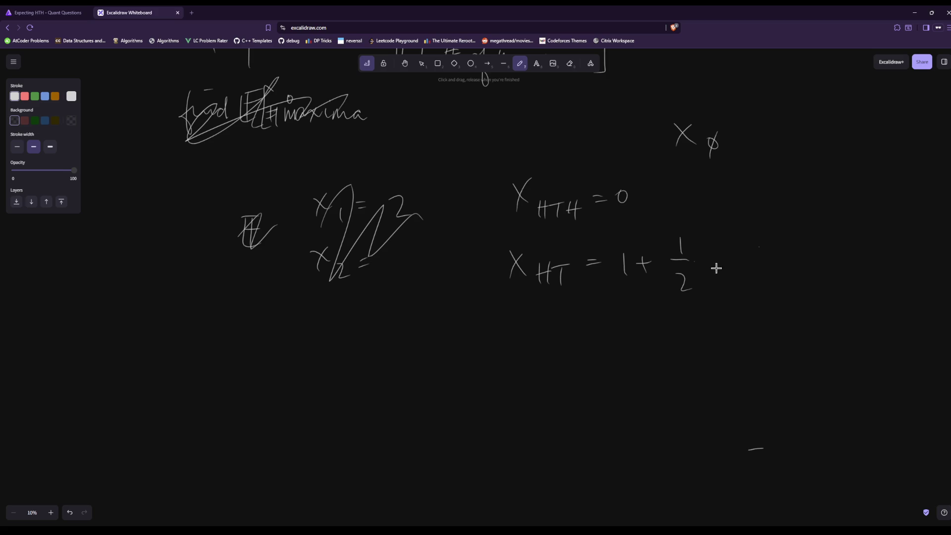
mouse_move(706, 257)
left_mouse_down()
mouse_move(723, 273)
mouse_move(712, 276)
mouse_move(742, 276)
left_mouse_up()
left_click_drag(749, 261, 737, 296)
Beneath it, write X_H = 1 + ½X_H + ½X_HT
mouse_move(512, 328)
left_mouse_down()
mouse_move(523, 349)
mouse_move(509, 350)
mouse_move(535, 366)
left_mouse_up()
mouse_move(547, 345)
left_mouse_down()
mouse_move(546, 368)
mouse_move(576, 336)
mouse_move(597, 350)
mouse_move(629, 335)
mouse_move(620, 344)
left_mouse_up()
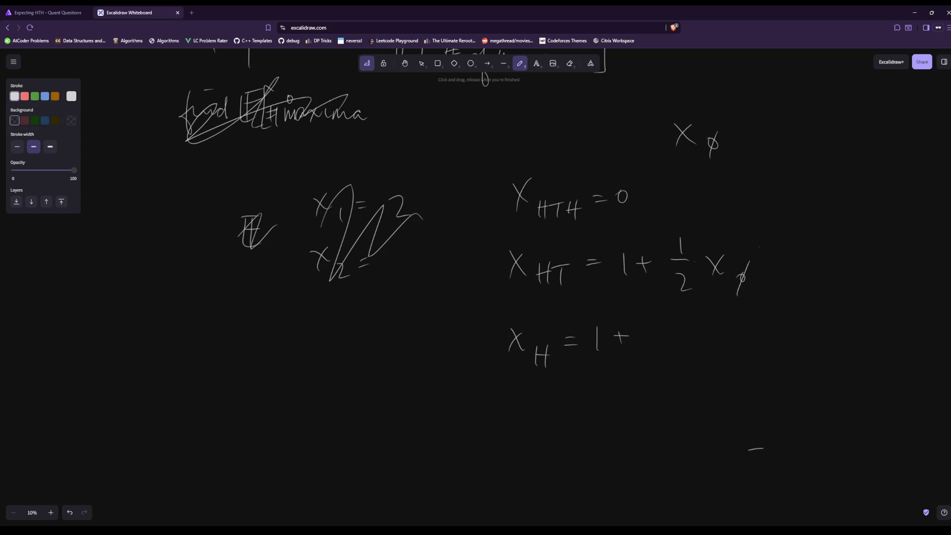
left_click_drag(659, 319, 659, 337)
mouse_move(648, 337)
left_mouse_down()
mouse_move(672, 337)
mouse_move(669, 364)
left_mouse_up()
mouse_move(683, 332)
left_mouse_down()
mouse_move(699, 343)
mouse_move(686, 351)
left_mouse_up()
left_click_drag(707, 345, 714, 360)
mouse_move(707, 352)
left_mouse_down()
mouse_move(749, 329)
mouse_move(741, 344)
left_mouse_up()
mouse_move(775, 316)
left_mouse_down()
mouse_move(774, 337)
mouse_move(789, 337)
left_mouse_up()
mouse_move(771, 349)
left_mouse_down()
mouse_move(785, 360)
mouse_move(812, 347)
left_mouse_up()
mouse_move(812, 332)
left_mouse_down()
mouse_move(800, 352)
mouse_move(830, 359)
left_mouse_up()
mouse_move(822, 353)
left_mouse_down()
mouse_move(848, 346)
mouse_move(836, 363)
left_mouse_up()
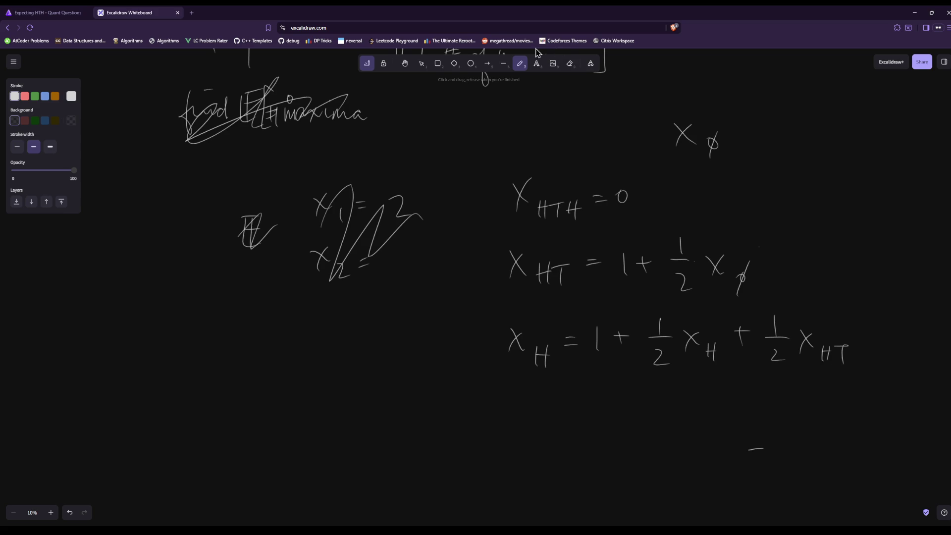
scroll(609, 290, "down", 2)
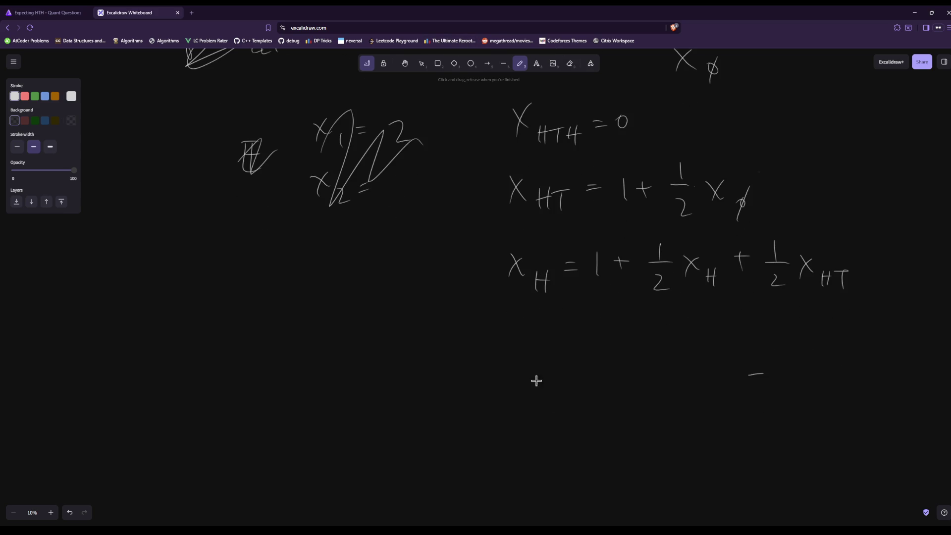
Erase a half-written X_H = and the X_HTH = 0 line, keeping the X_HT and X_H equations
mouse_move(523, 332)
left_mouse_down()
mouse_move(535, 348)
mouse_move(522, 354)
mouse_move(548, 364)
left_mouse_up()
mouse_move(556, 342)
left_mouse_down()
mouse_move(555, 361)
mouse_move(559, 352)
left_mouse_up()
left_click_drag(568, 344, 576, 343)
left_click_drag(570, 349, 577, 350)
left_click(569, 64)
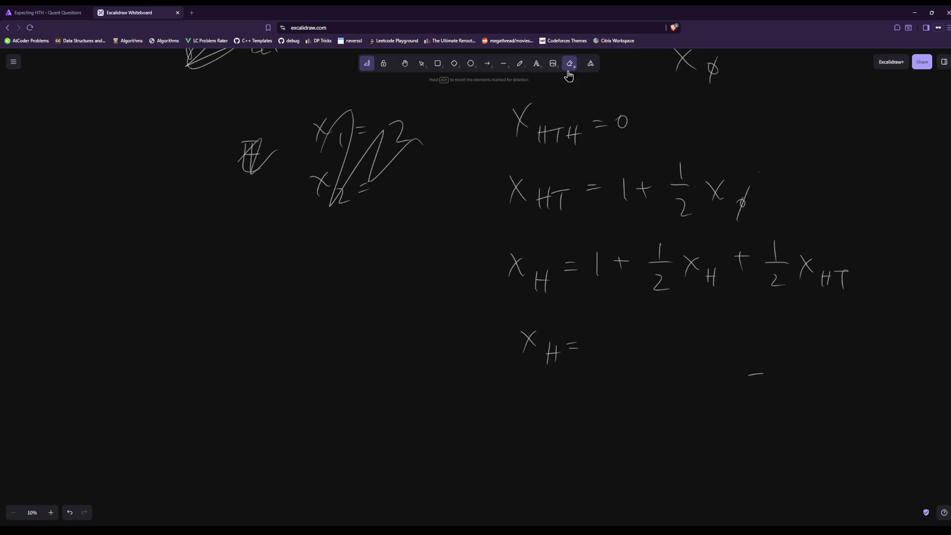
mouse_move(549, 356)
left_mouse_down()
mouse_move(530, 342)
mouse_move(569, 349)
mouse_move(549, 362)
left_mouse_up()
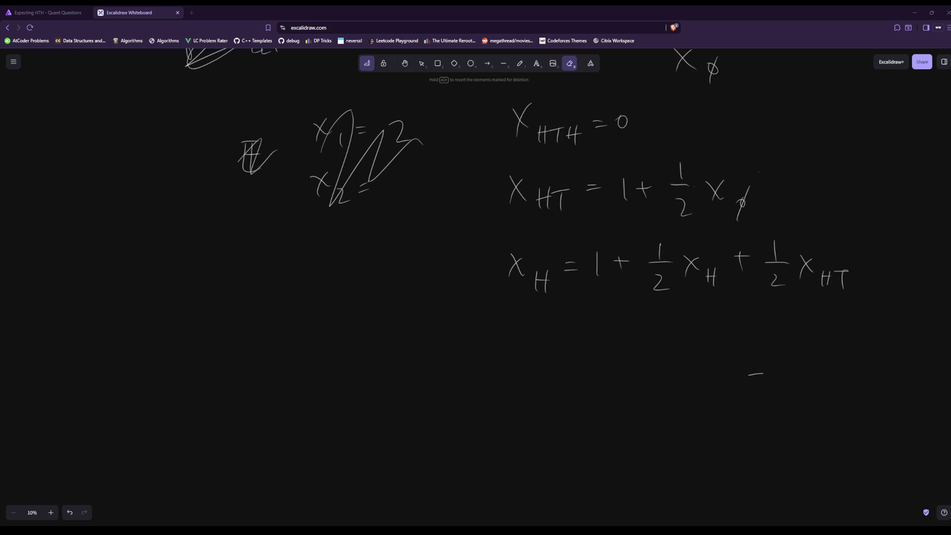
mouse_move(520, 128)
left_mouse_down()
mouse_move(664, 119)
mouse_move(542, 141)
mouse_move(520, 121)
left_mouse_up()
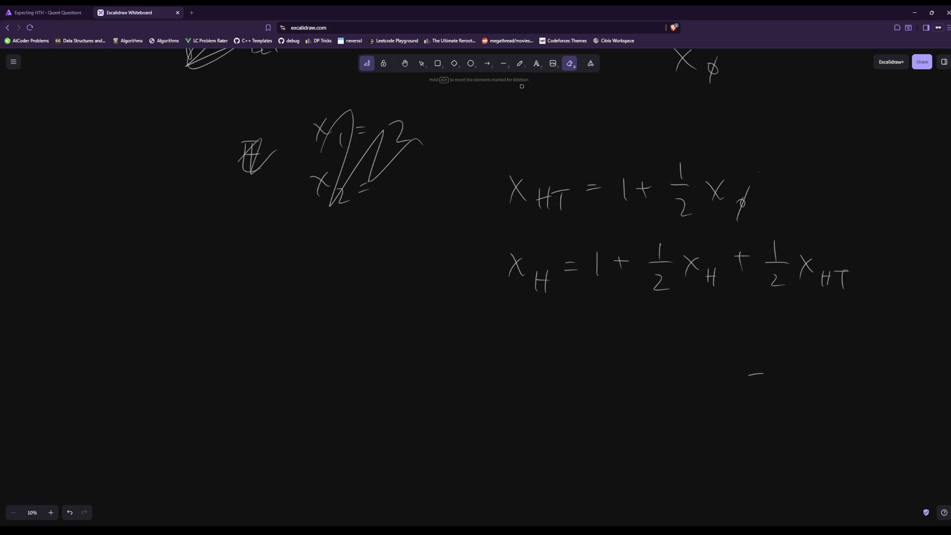
left_click(520, 63)
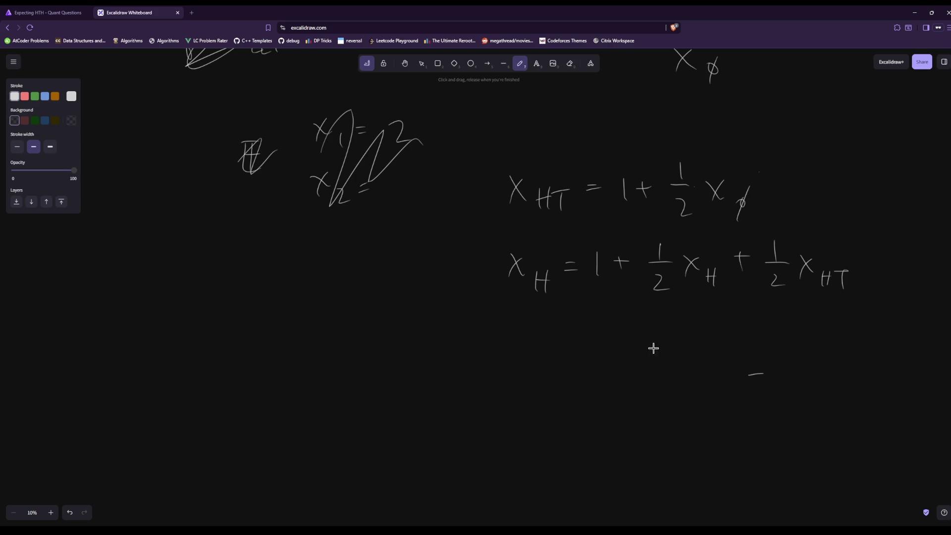
Write ½X_H below the X_H equation and scribble it out
left_click_drag(510, 320, 510, 342)
left_click_drag(494, 346, 522, 342)
left_click_drag(500, 364, 515, 377)
left_click_drag(528, 343, 540, 353)
mouse_move(544, 337)
left_mouse_down()
mouse_move(528, 364)
mouse_move(554, 376)
left_mouse_up()
mouse_move(555, 365)
left_mouse_down()
mouse_move(567, 364)
mouse_move(566, 377)
left_mouse_up()
mouse_move(484, 357)
left_mouse_down()
mouse_move(536, 327)
mouse_move(564, 353)
left_mouse_up()
left_click_drag(560, 367, 560, 385)
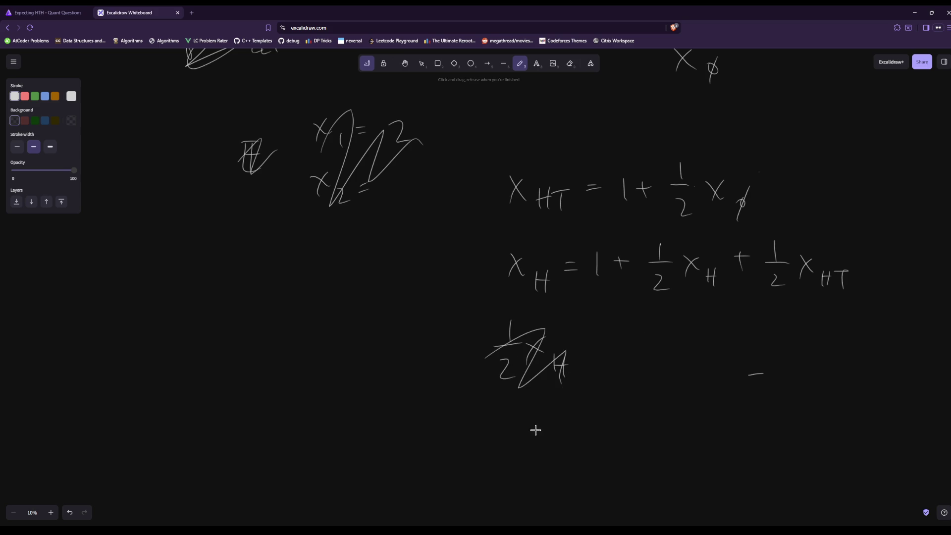
mouse_move(535, 423)
left_mouse_down()
mouse_move(517, 406)
mouse_move(517, 427)
left_mouse_up()
Handwrite X_H = 2 + X_HT beneath the crossed-out term
mouse_move(545, 416)
left_mouse_down()
mouse_move(545, 433)
mouse_move(554, 432)
left_mouse_up()
left_click_drag(543, 427, 561, 425)
left_click_drag(585, 382, 597, 381)
mouse_move(586, 395)
left_mouse_down()
mouse_move(600, 392)
mouse_move(609, 419)
left_mouse_up()
mouse_move(589, 427)
left_mouse_down()
mouse_move(646, 426)
mouse_move(677, 409)
mouse_move(672, 419)
mouse_move(719, 423)
left_mouse_up()
mouse_move(714, 395)
left_mouse_down()
mouse_move(704, 422)
mouse_move(727, 430)
left_mouse_up()
left_click_drag(736, 414, 737, 429)
mouse_move(726, 422)
left_mouse_down()
mouse_move(754, 412)
mouse_move(750, 433)
left_mouse_up()
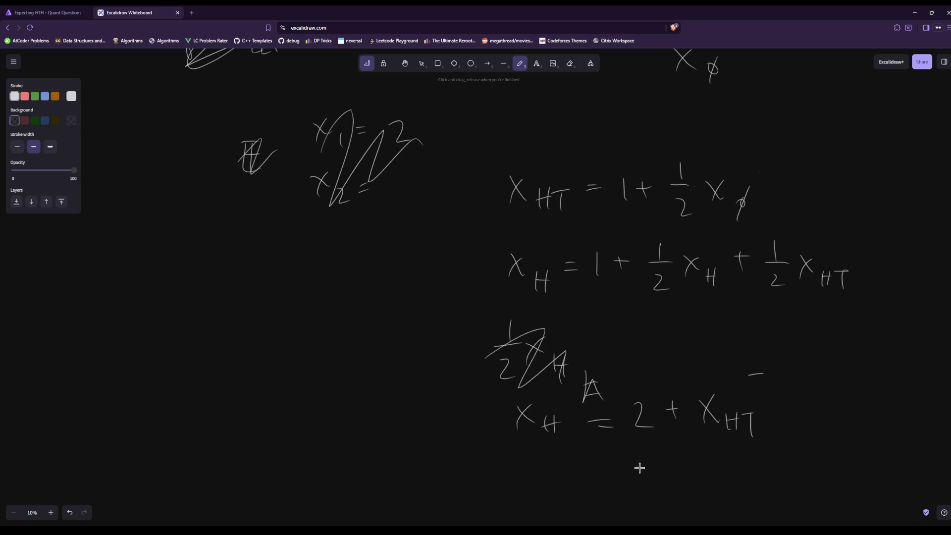
Freedraw X_HT = 1 + ½X_φ below the line X_H = 2 + X_HT
scroll(82, 398, "down", 3)
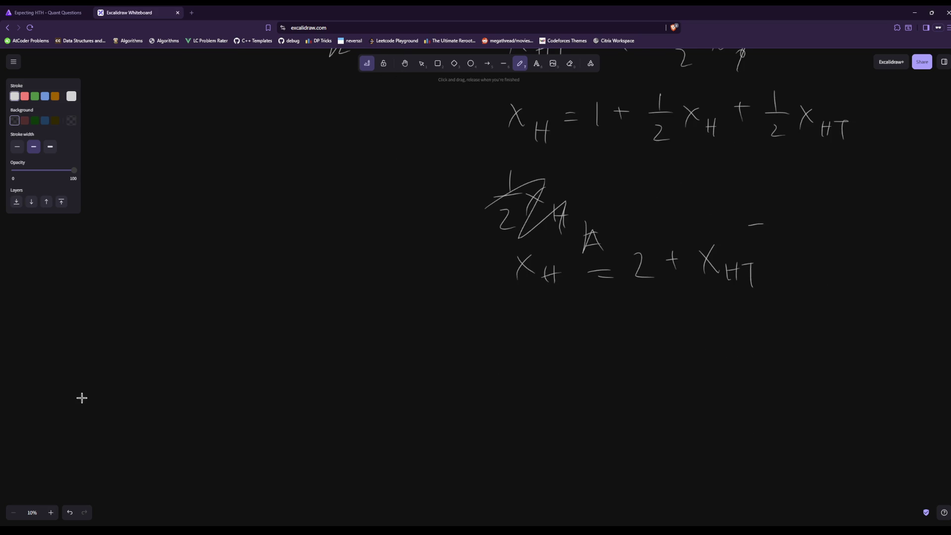
scroll(81, 398, "up", 1)
scroll(157, 391, "up", 1)
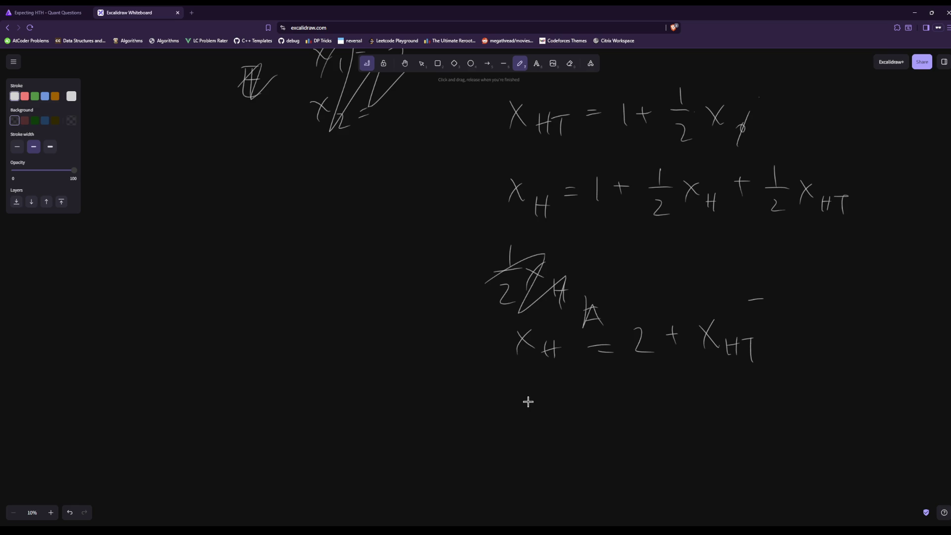
mouse_move(510, 388)
left_mouse_down()
mouse_move(528, 394)
mouse_move(512, 408)
left_mouse_up()
mouse_move(536, 395)
left_mouse_down()
mouse_move(537, 411)
mouse_move(565, 394)
left_mouse_up()
mouse_move(558, 395)
left_mouse_down()
mouse_move(561, 415)
mouse_move(593, 391)
left_mouse_up()
mouse_move(582, 396)
left_mouse_down()
mouse_move(633, 407)
mouse_move(659, 388)
left_mouse_up()
left_click_drag(651, 382, 654, 397)
left_click_drag(682, 363, 683, 381)
mouse_move(672, 384)
left_mouse_down()
mouse_move(694, 383)
mouse_move(692, 414)
mouse_move(722, 406)
left_mouse_up()
mouse_move(717, 390)
left_mouse_down()
mouse_move(707, 409)
mouse_move(734, 412)
left_mouse_up()
left_click_drag(740, 394, 737, 422)
Write the next line, X_φ = 1 + ½X_H + ½X_φ
left_click_drag(522, 445, 545, 465)
mouse_move(540, 444)
left_mouse_down()
mouse_move(532, 463)
mouse_move(557, 468)
left_mouse_up()
left_click_drag(560, 455, 558, 480)
left_click_drag(588, 453, 601, 449)
left_click_drag(589, 459, 601, 456)
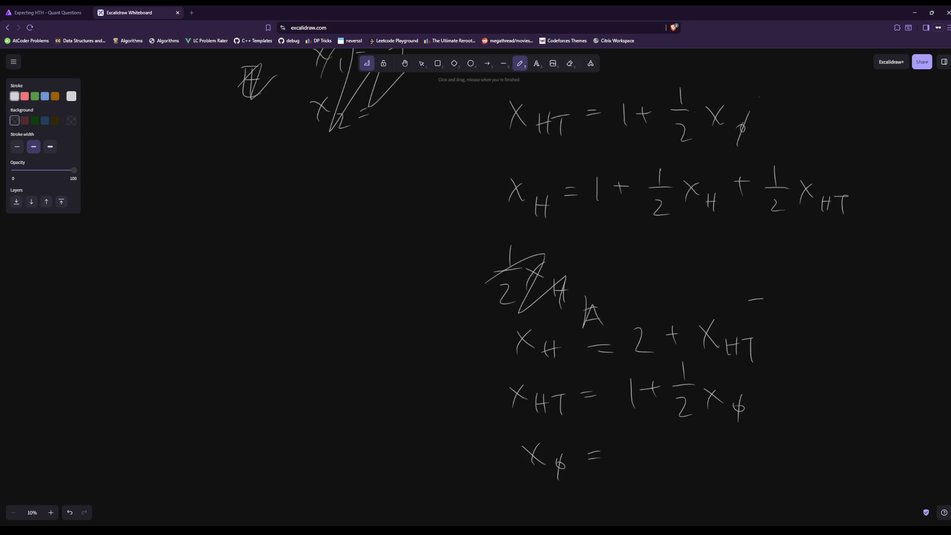
mouse_move(624, 440)
left_mouse_down()
mouse_move(623, 466)
mouse_move(644, 448)
left_mouse_up()
mouse_move(637, 445)
left_mouse_down()
mouse_move(637, 461)
mouse_move(674, 481)
left_mouse_up()
left_click_drag(680, 447, 695, 465)
left_click_drag(693, 448, 684, 464)
left_click_drag(707, 452, 717, 464)
mouse_move(715, 456)
left_mouse_down()
mouse_move(716, 472)
mouse_move(743, 449)
left_mouse_up()
mouse_move(735, 442)
left_mouse_down()
mouse_move(736, 459)
mouse_move(771, 452)
left_mouse_up()
left_click_drag(758, 464, 772, 480)
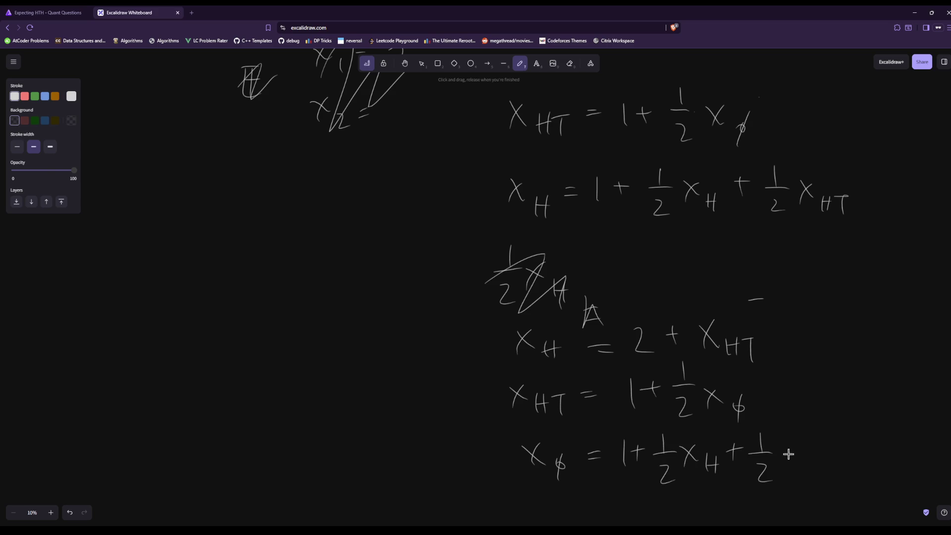
mouse_move(788, 445)
left_mouse_down()
mouse_move(803, 463)
mouse_move(787, 468)
mouse_move(818, 465)
left_mouse_up()
left_click_drag(815, 452, 814, 477)
Beneath it, write the simplified equation X_φ = 2 + X_H
scroll(641, 518, "down", 3)
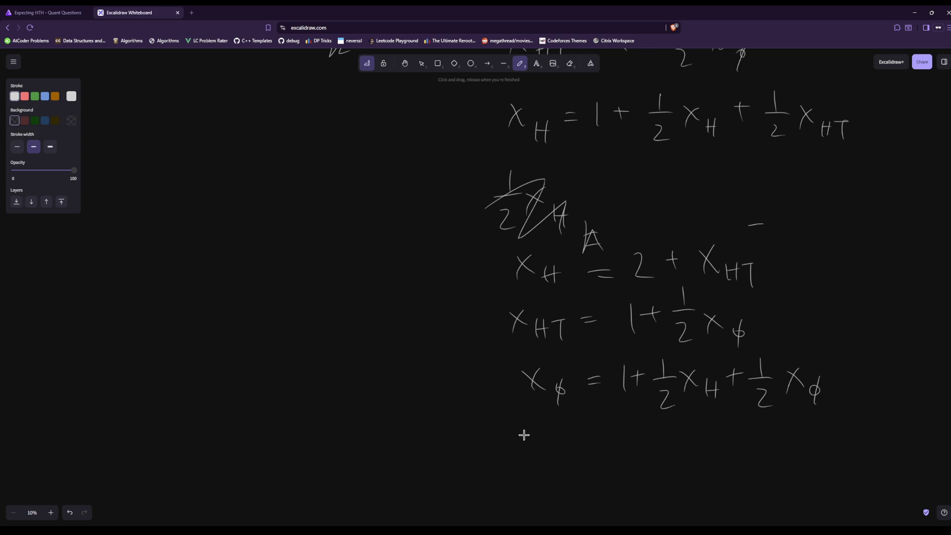
left_click_drag(523, 435, 540, 452)
mouse_move(538, 433)
left_mouse_down()
mouse_move(521, 455)
mouse_move(555, 452)
mouse_move(553, 468)
left_mouse_up()
left_click_drag(580, 439, 593, 438)
left_click_drag(580, 447, 594, 445)
mouse_move(615, 436)
left_mouse_down()
mouse_move(632, 458)
mouse_move(649, 440)
left_mouse_up()
mouse_move(641, 431)
left_mouse_down()
mouse_move(641, 454)
mouse_move(674, 448)
left_mouse_up()
mouse_move(672, 437)
left_mouse_down()
mouse_move(655, 459)
mouse_move(682, 468)
left_mouse_up()
left_click_drag(682, 458, 695, 457)
left_click_drag(695, 447, 696, 468)
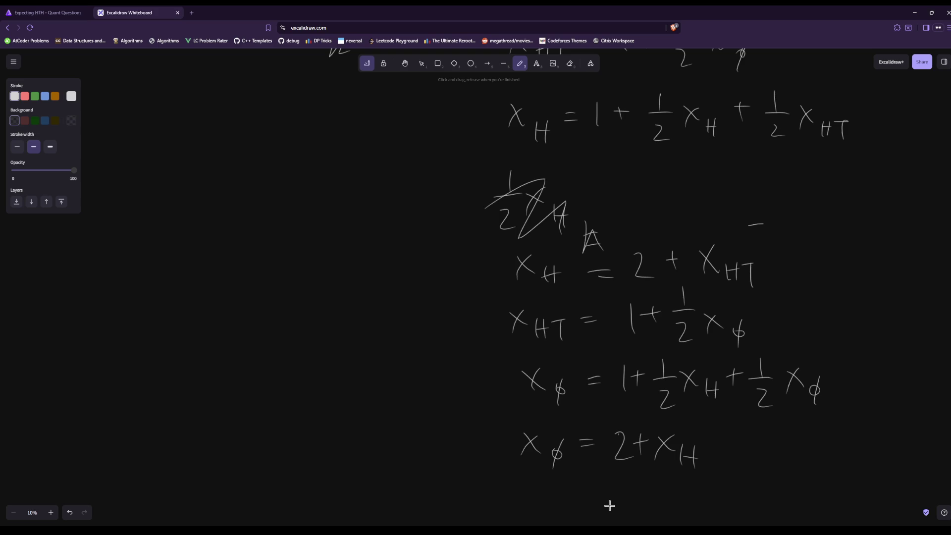
Start the substitution on the canvas's left with Xφ − 2 = 2 + X_H
scroll(609, 505, "down", 3)
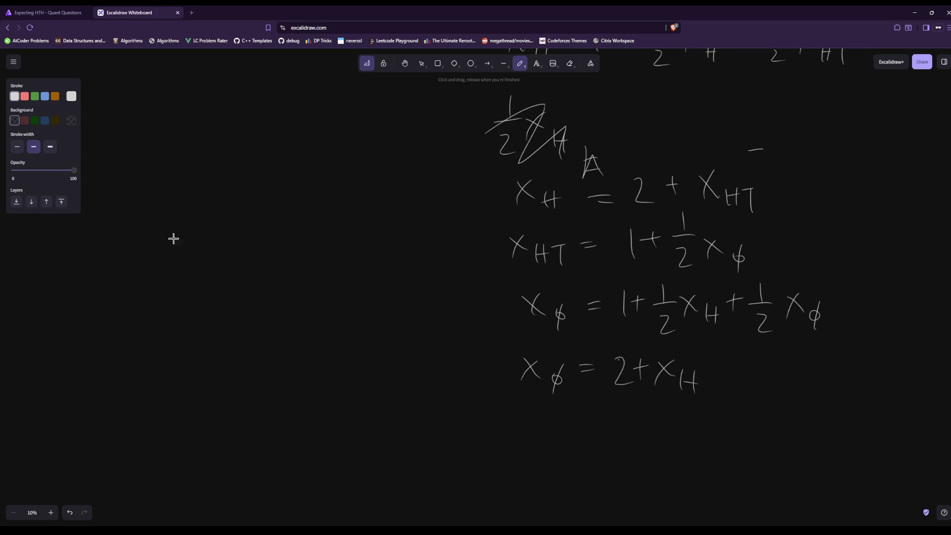
left_click_drag(150, 235, 171, 244)
left_click_drag(167, 229, 155, 256)
left_click_drag(180, 245, 181, 270)
left_click_drag(202, 244, 237, 248)
left_click_drag(246, 239, 286, 243)
mouse_move(289, 236)
left_mouse_down()
mouse_move(308, 229)
mouse_move(298, 242)
left_mouse_up()
mouse_move(315, 216)
left_mouse_down()
mouse_move(336, 229)
mouse_move(321, 241)
mouse_move(345, 244)
left_mouse_up()
left_click_drag(347, 237, 364, 232)
mouse_move(357, 229)
left_mouse_down()
mouse_move(356, 247)
mouse_move(374, 257)
left_mouse_up()
Write the next line, Xφ = 4 + X_HT
left_click_drag(188, 299, 212, 317)
mouse_move(208, 299)
left_mouse_down()
mouse_move(198, 326)
mouse_move(231, 317)
left_mouse_up()
mouse_move(225, 300)
left_mouse_down()
mouse_move(228, 335)
mouse_move(266, 304)
left_mouse_up()
left_click_drag(248, 310, 287, 308)
mouse_move(282, 293)
left_mouse_down()
mouse_move(281, 326)
mouse_move(315, 305)
left_mouse_up()
mouse_move(307, 295)
left_mouse_down()
mouse_move(306, 319)
mouse_move(342, 318)
left_mouse_up()
mouse_move(335, 296)
left_mouse_down()
mouse_move(324, 322)
mouse_move(347, 330)
left_mouse_up()
mouse_move(358, 313)
left_mouse_down()
mouse_move(351, 325)
mouse_move(377, 313)
left_mouse_up()
left_click_drag(373, 313, 374, 332)
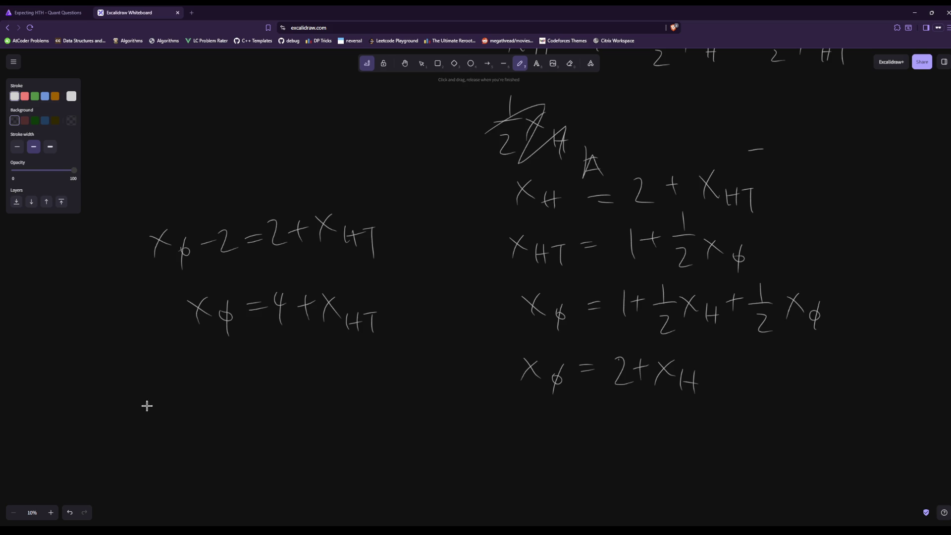
Further down, write Xφ − 4 = 1 + ½Xφ
left_click_drag(146, 403, 166, 428)
mouse_move(162, 403)
left_mouse_down()
mouse_move(152, 434)
mouse_move(177, 433)
left_mouse_up()
left_click_drag(180, 416, 177, 450)
left_click_drag(229, 410, 240, 421)
mouse_move(236, 408)
left_mouse_down()
mouse_move(234, 439)
mouse_move(264, 414)
left_mouse_up()
left_click_drag(252, 425, 263, 423)
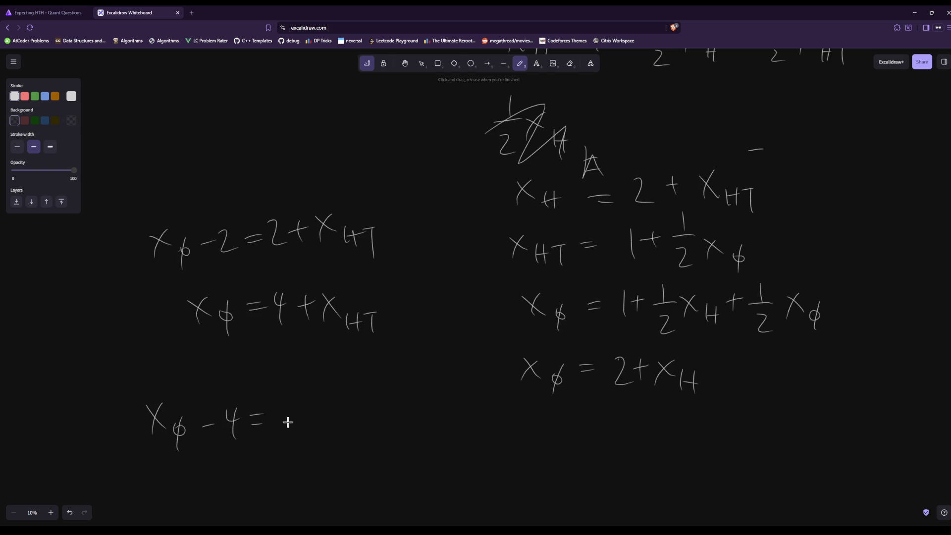
mouse_move(285, 401)
left_mouse_down()
mouse_move(287, 427)
mouse_move(317, 414)
left_mouse_up()
left_click_drag(311, 403, 310, 425)
mouse_move(335, 384)
left_mouse_down()
mouse_move(336, 405)
mouse_move(356, 402)
left_mouse_up()
left_click_drag(341, 420, 355, 434)
left_click_drag(381, 400, 401, 414)
mouse_move(391, 405)
left_mouse_down()
mouse_move(383, 425)
mouse_move(414, 425)
left_mouse_up()
left_click_drag(418, 407, 410, 437)
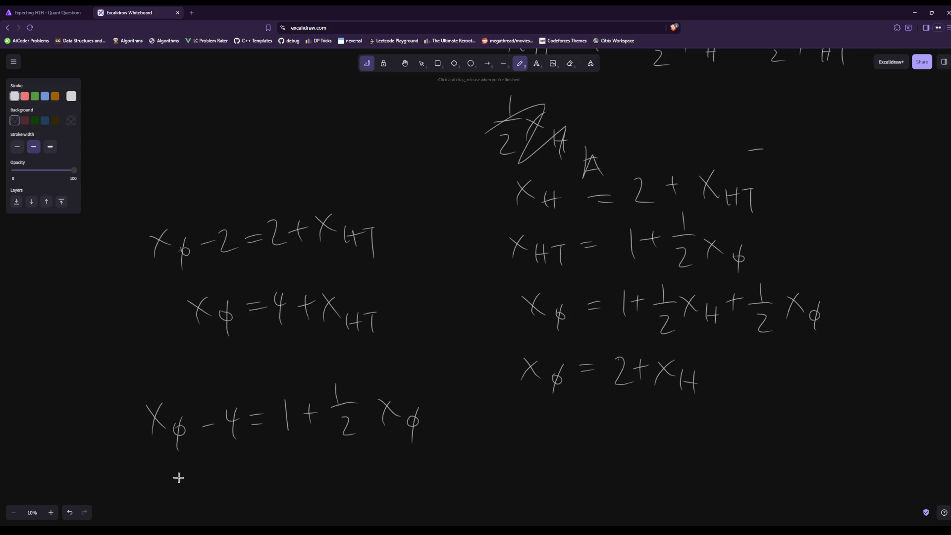
Finish with the line Xφ − 8 = 2
mouse_move(173, 472)
left_mouse_down()
mouse_move(199, 491)
mouse_move(184, 498)
left_mouse_up()
mouse_move(216, 476)
left_mouse_down()
mouse_move(214, 509)
mouse_move(274, 468)
mouse_move(312, 467)
left_mouse_up()
left_click_drag(299, 478, 313, 475)
mouse_move(321, 466)
left_mouse_down()
mouse_move(332, 464)
mouse_move(343, 482)
left_mouse_up()
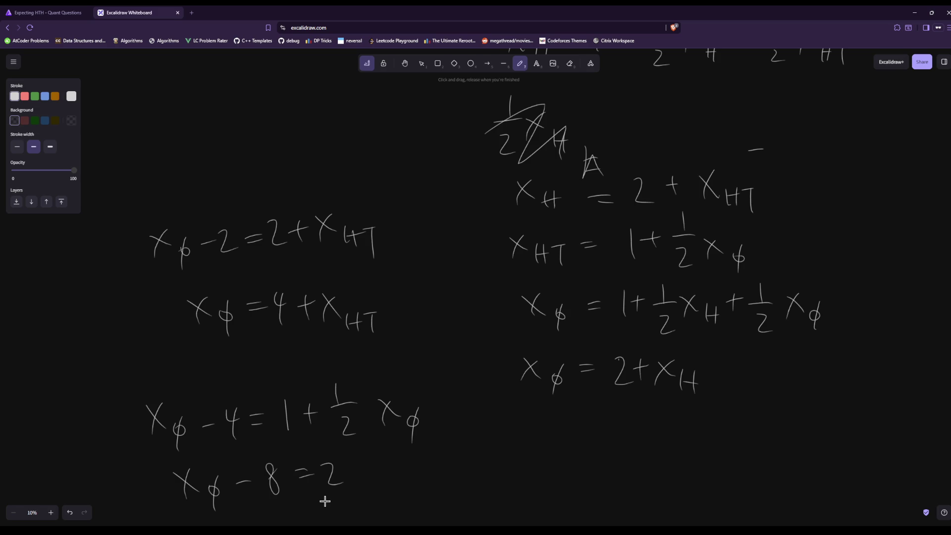
Back on the Expecting HTH page, submit 10 as the answer
left_click(50, 12)
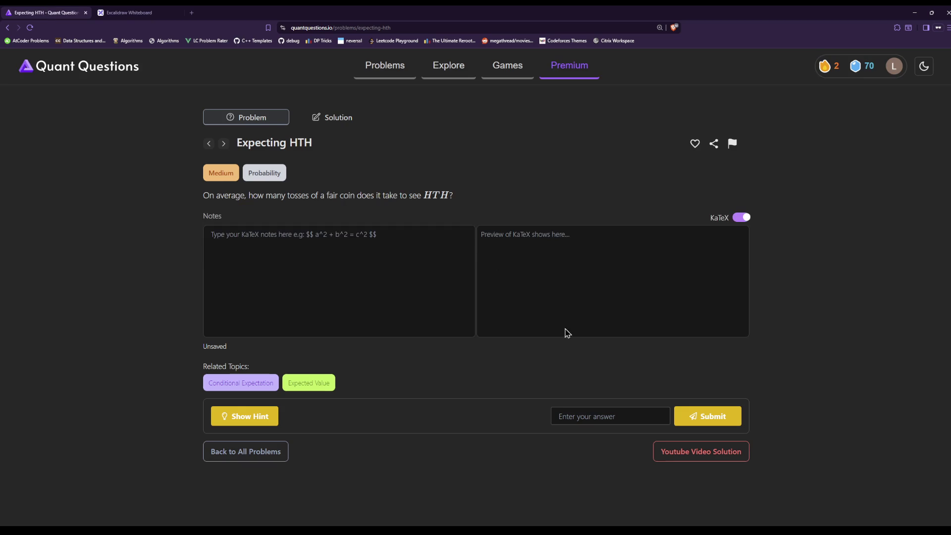
left_click(638, 421)
type("10")
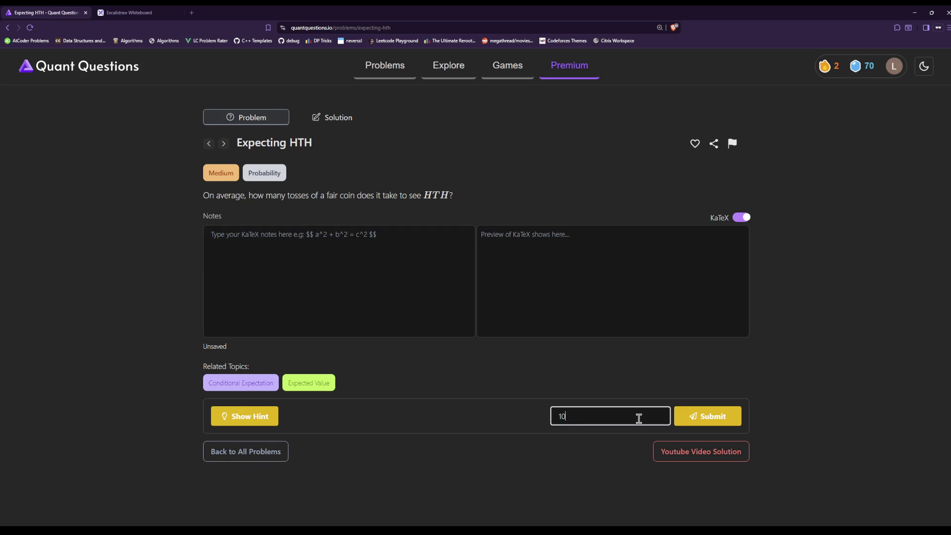
key("Return")
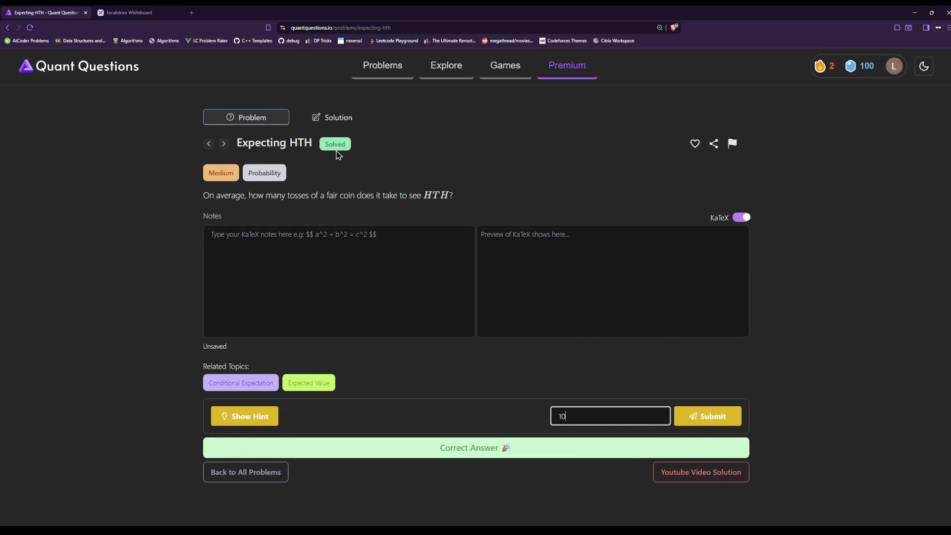
Read the official worked solution, then return to the problems list
left_click(339, 124)
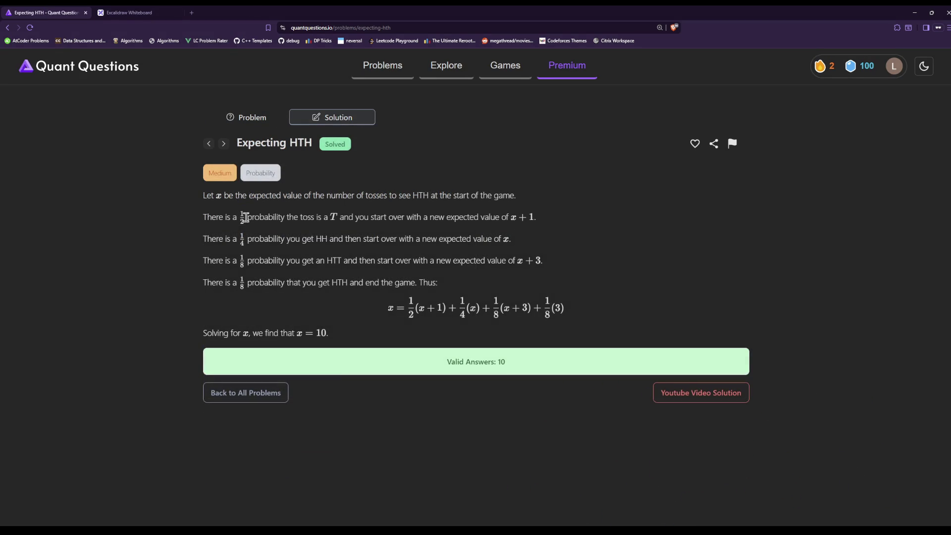
left_click_drag(204, 216, 554, 228)
left_click(555, 227)
left_click(7, 27)
scroll(462, 323, "down", 2)
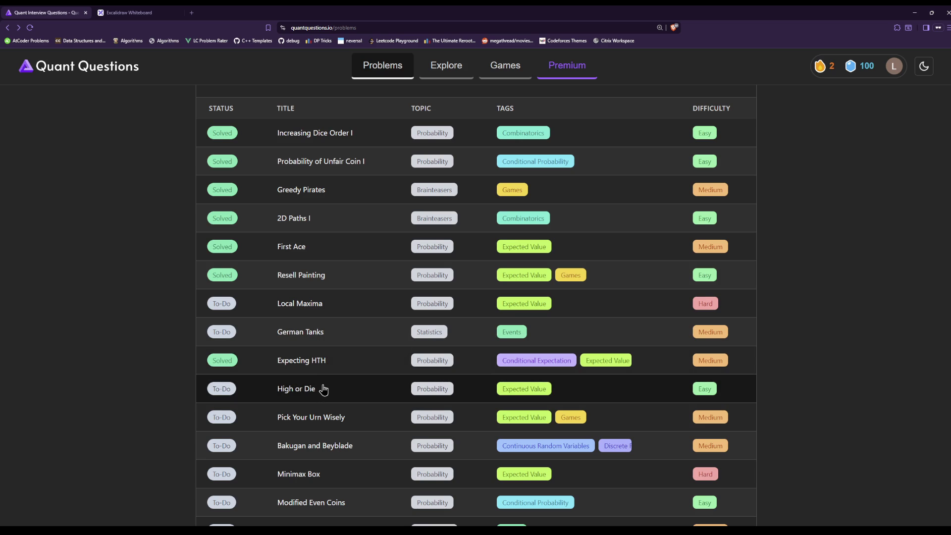
Open the German Tanks problem and start a new browser tab to look it up
left_click(312, 334)
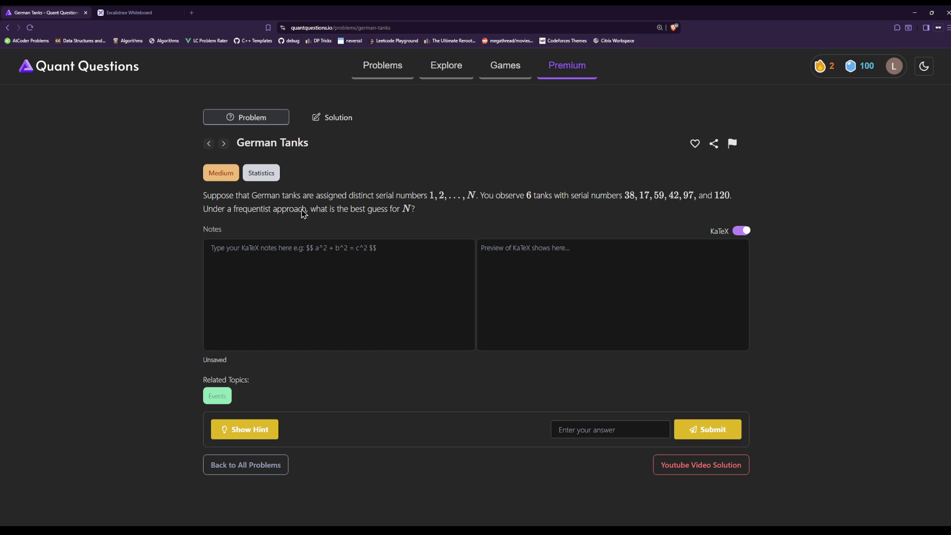
left_click(192, 12)
key("ctrl+w")
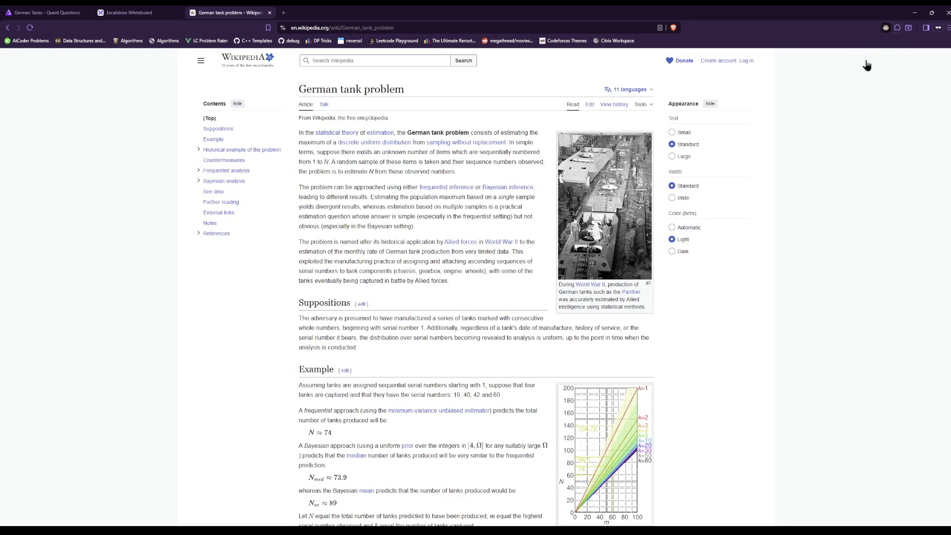
From the German tank problem's Example section, follow the minimum-variance unbiased estimator link
scroll(772, 356, "down", 1)
scroll(765, 359, "down", 3)
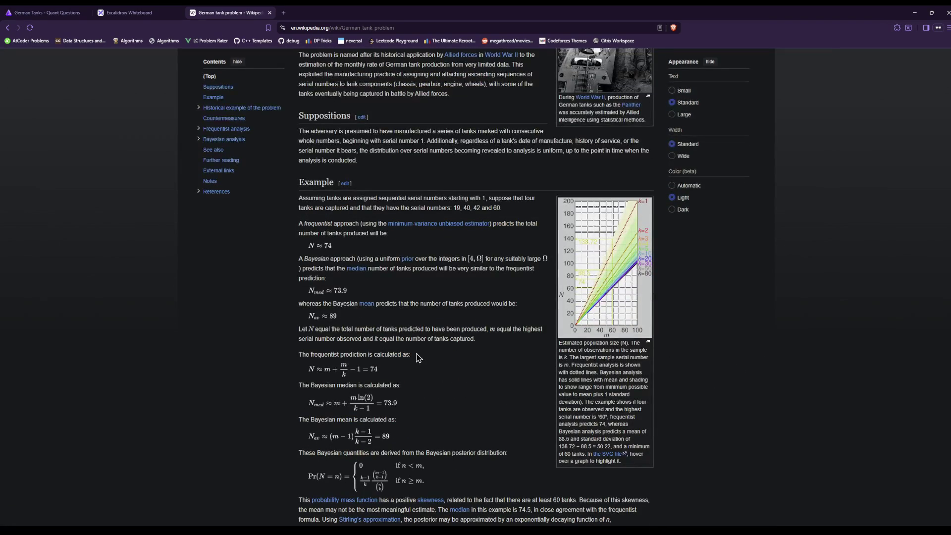
left_click_drag(387, 236, 364, 233)
left_click(407, 239)
left_click(427, 224)
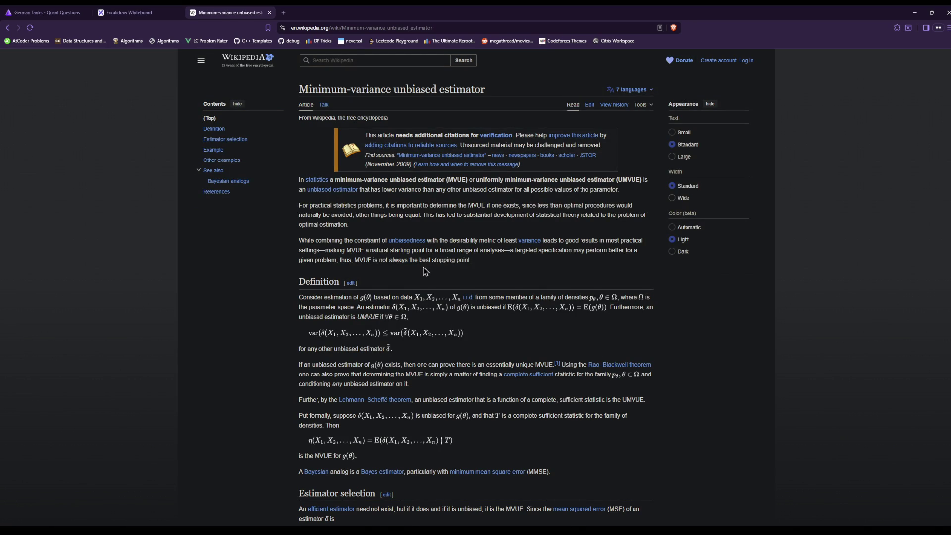
Scroll through the Minimum-variance unbiased estimator article, briefly checking the whiteboard and question tabs
scroll(424, 270, "down", 4)
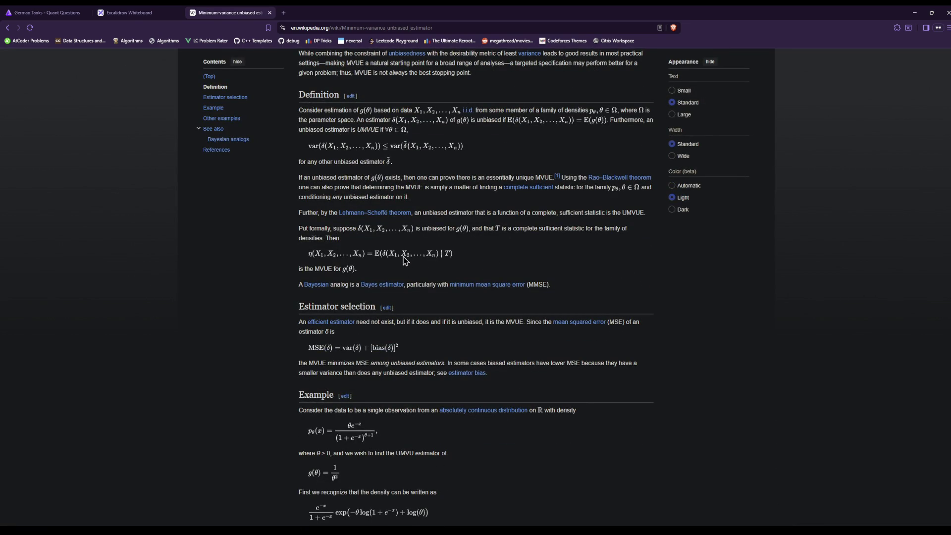
left_click(141, 13)
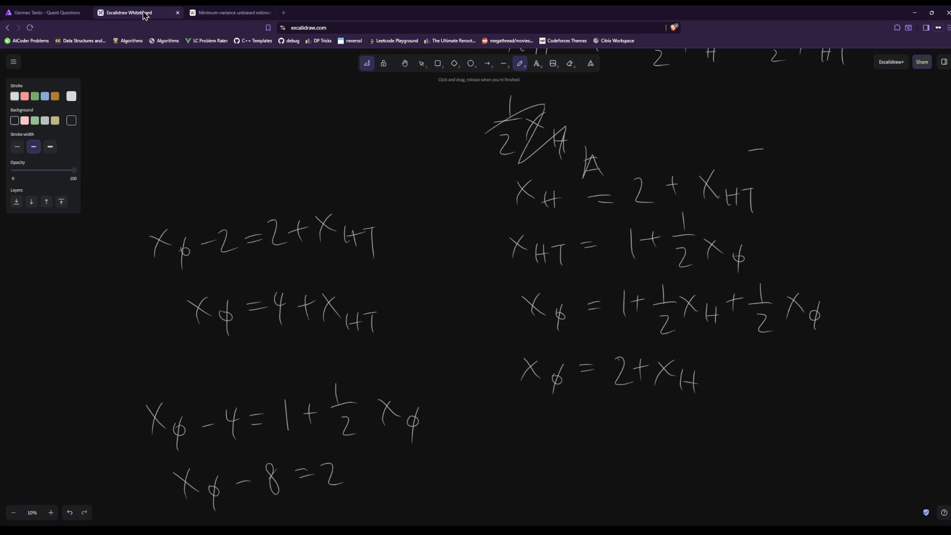
left_click(42, 11)
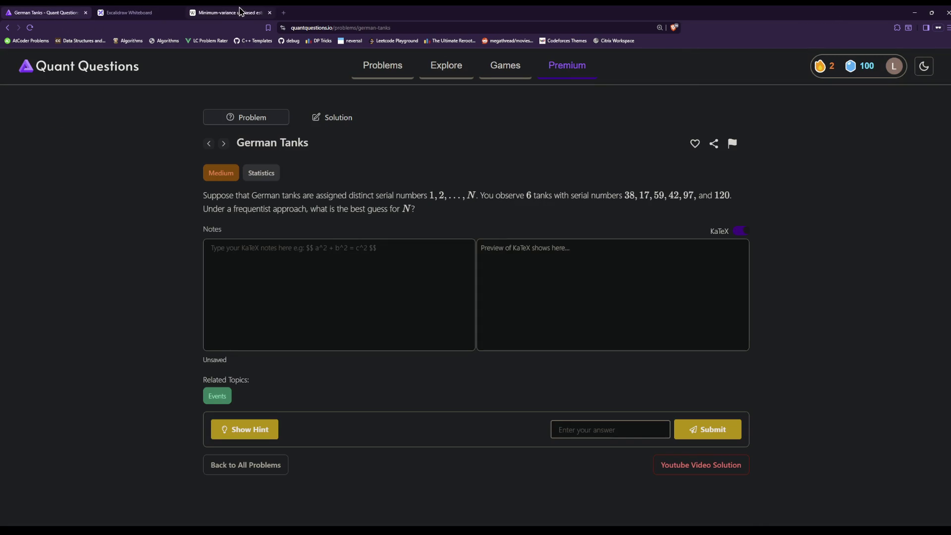
left_click(264, 11)
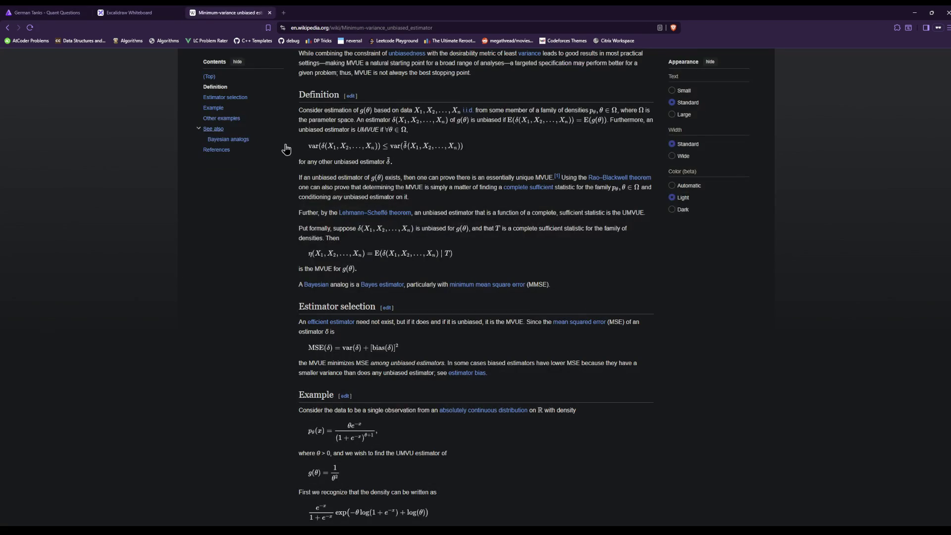
scroll(287, 203, "down", 2)
scroll(286, 205, "down", 5)
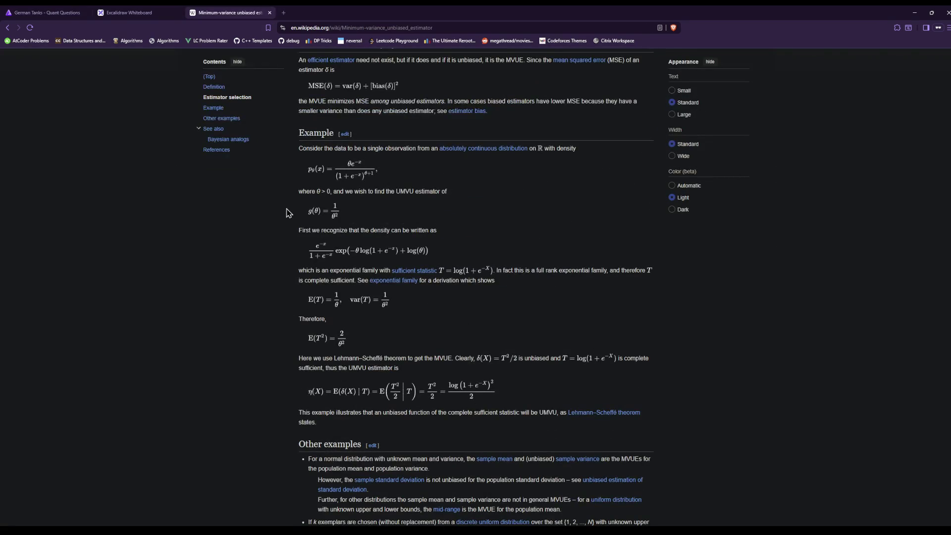
scroll(287, 213, "down", 2)
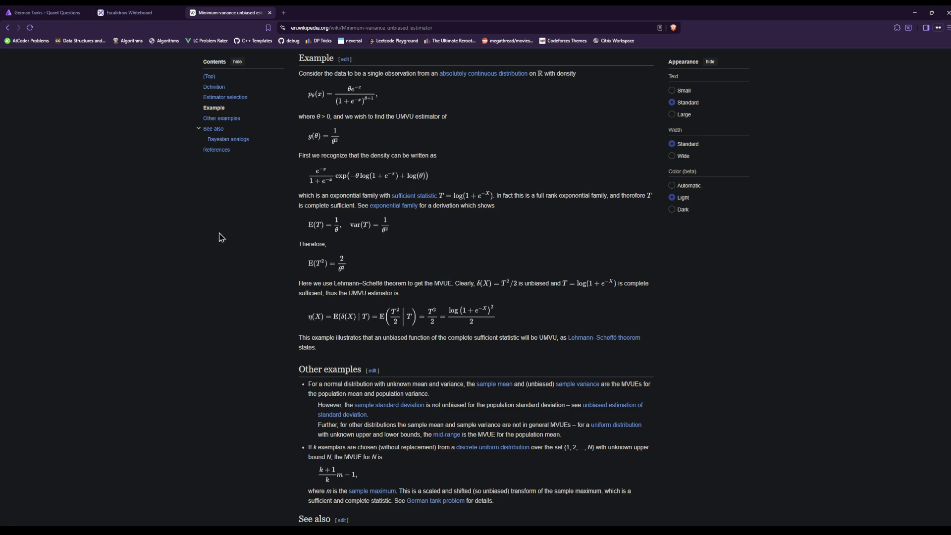
middle_click(182, 234)
scroll(182, 233, "up", 1)
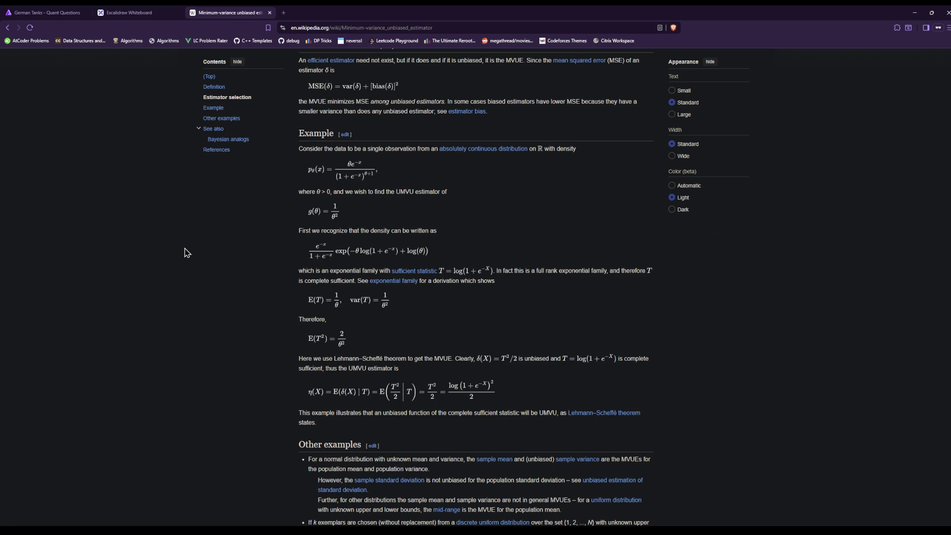
scroll(186, 252, "down", 4)
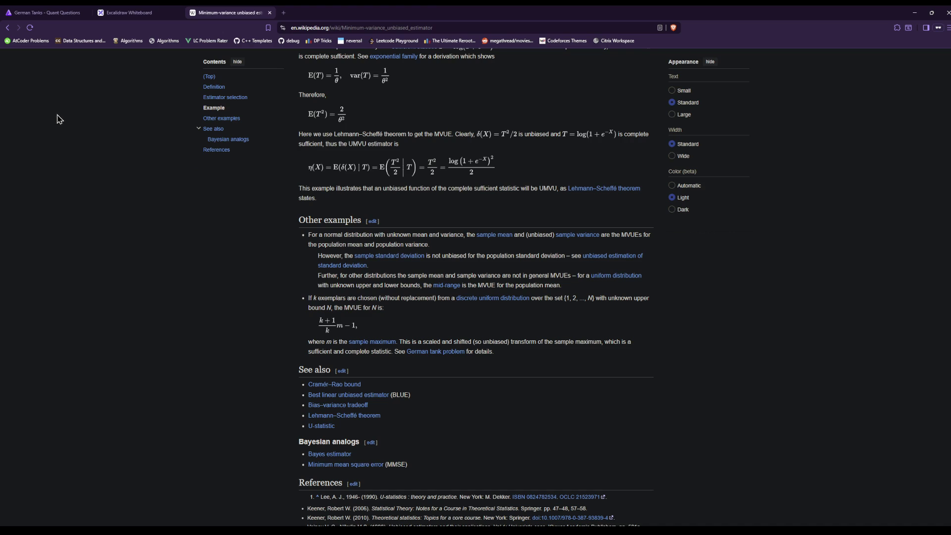
Go back to the German tank problem article, then switch to the German Tanks question
left_click(8, 29)
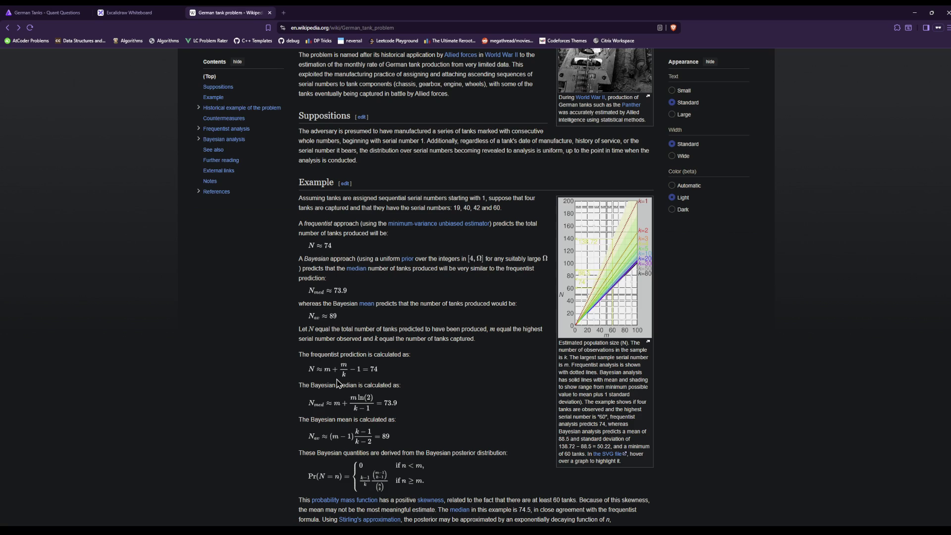
left_click(127, 12)
left_click(70, 10)
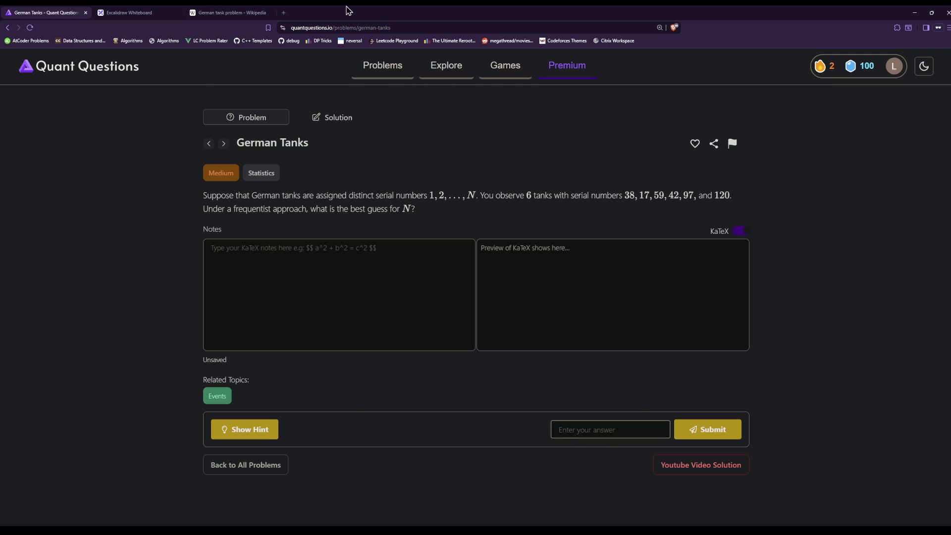
After rechecking the Wikipedia article, submit 139 as the German Tanks answer
left_click(236, 10)
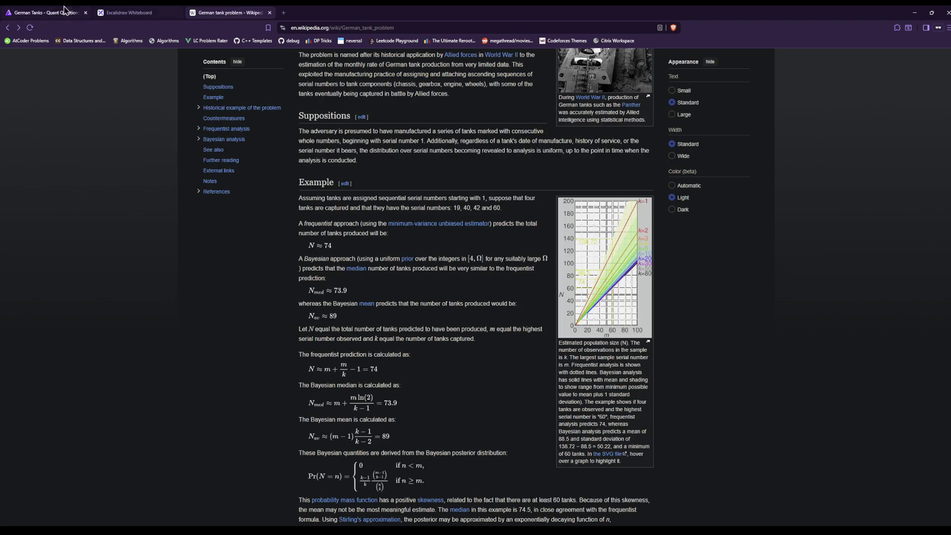
left_click(61, 11)
left_click(238, 11)
left_click(70, 10)
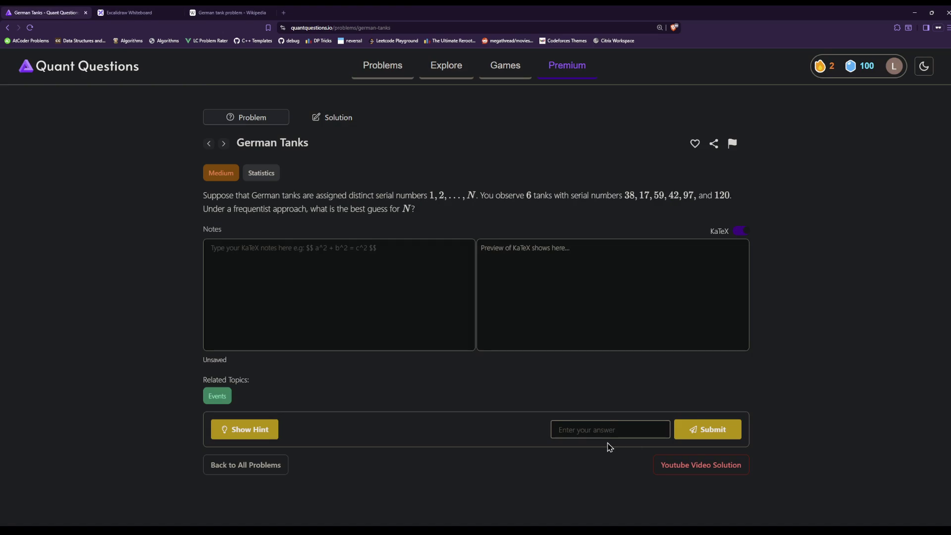
left_click(611, 427)
type("139")
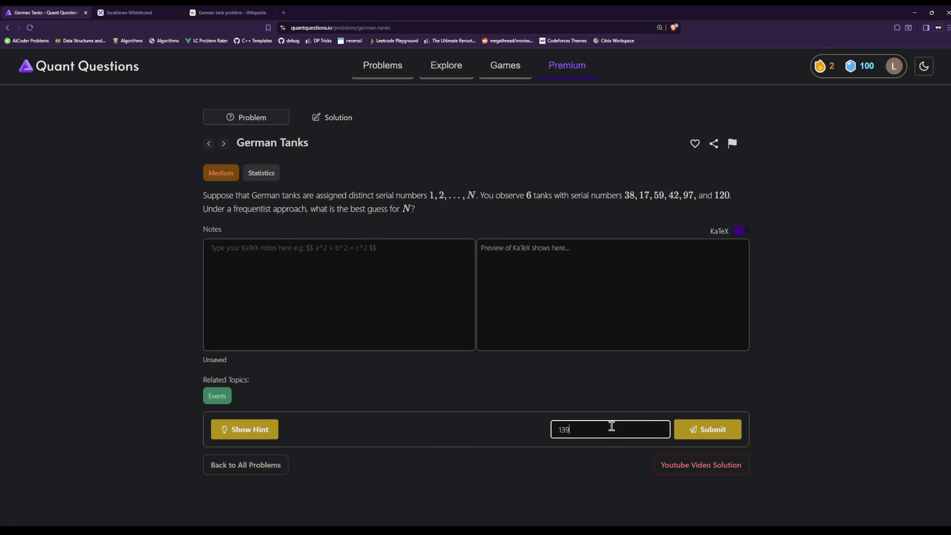
key("Return")
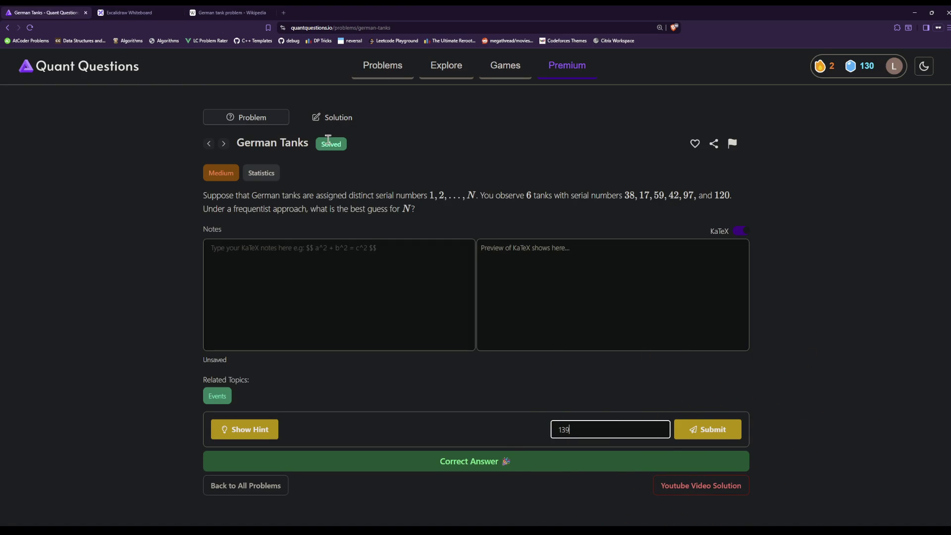
Read the worked solution, including the spacing-of-19 argument that arrives at 139
left_click(330, 120)
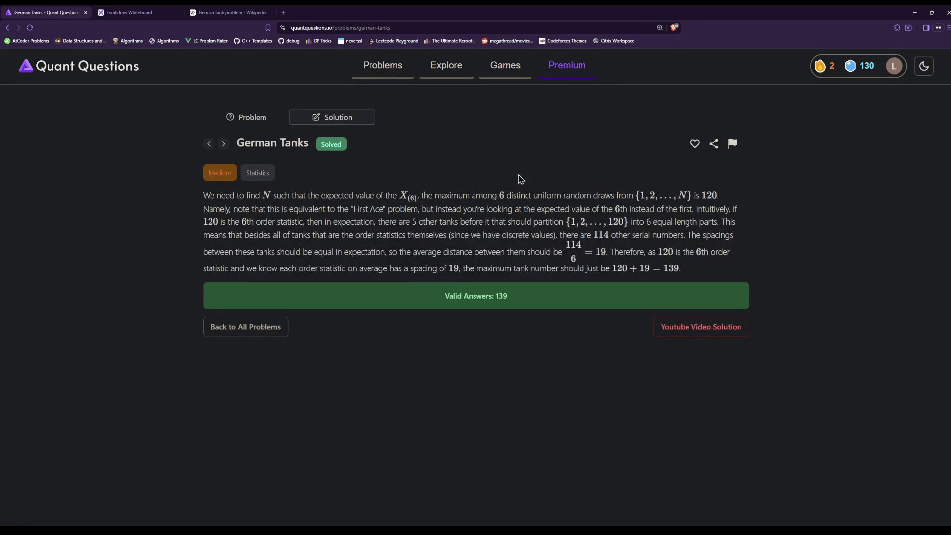
mouse_move(697, 278)
left_mouse_down()
mouse_move(530, 212)
mouse_move(238, 221)
mouse_move(196, 206)
mouse_move(194, 221)
mouse_move(180, 204)
mouse_move(193, 238)
mouse_move(178, 202)
mouse_move(188, 227)
left_mouse_up()
left_click(188, 230)
left_click_drag(404, 268, 707, 272)
left_click(704, 272)
mouse_move(629, 247)
left_mouse_down()
mouse_move(691, 252)
mouse_move(730, 275)
mouse_move(643, 208)
mouse_move(515, 196)
mouse_move(503, 172)
mouse_move(668, 230)
mouse_move(721, 275)
left_mouse_up()
left_click(730, 276)
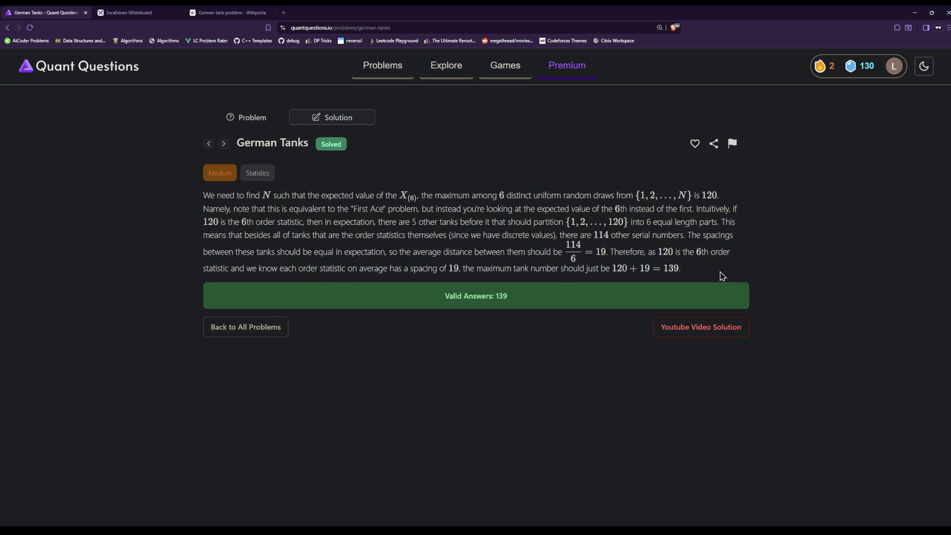